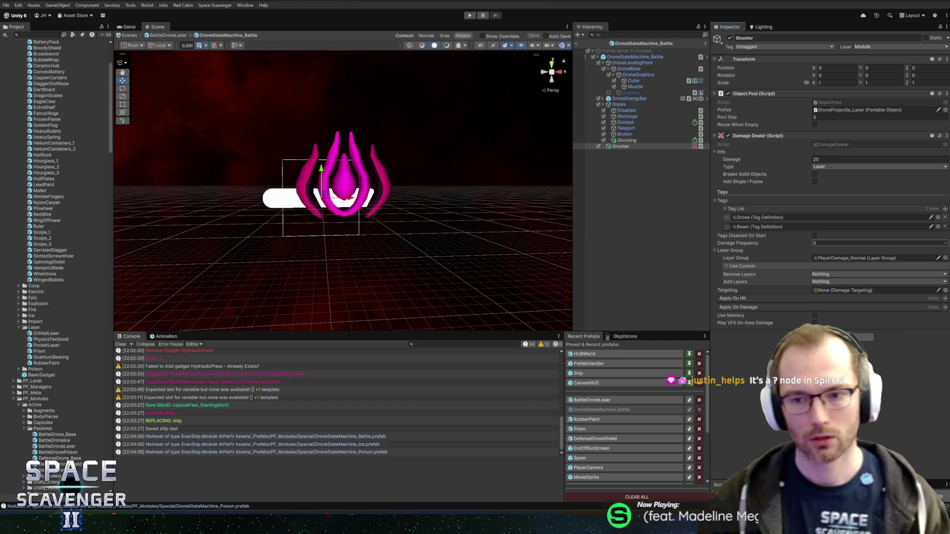
Exit BattleDroneLaser prefab editing, start Play mode and maximize the Game view.
{"action": "left_click", "coordinate": [577, 44]}
{"action": "left_click", "coordinate": [578, 44]}
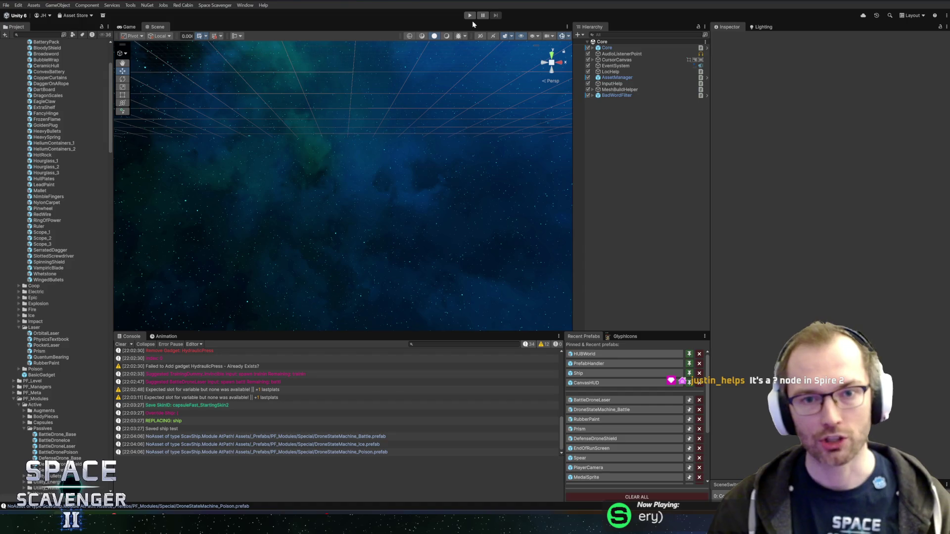
{"action": "left_click", "coordinate": [470, 15]}
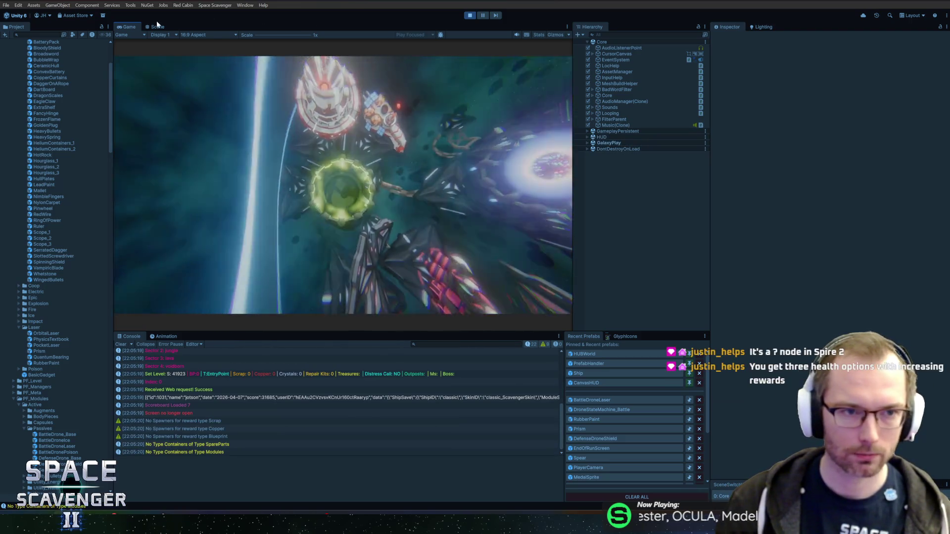
{"action": "double_click", "coordinate": [128, 24]}
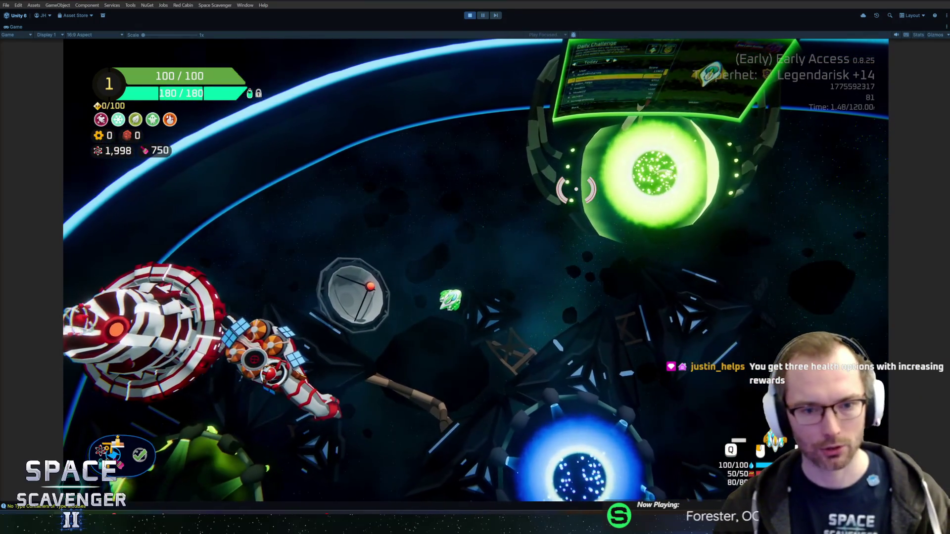
Reload the test ship with 'ship load test' in the debug console.
{"action": "key", "text": "grave"}
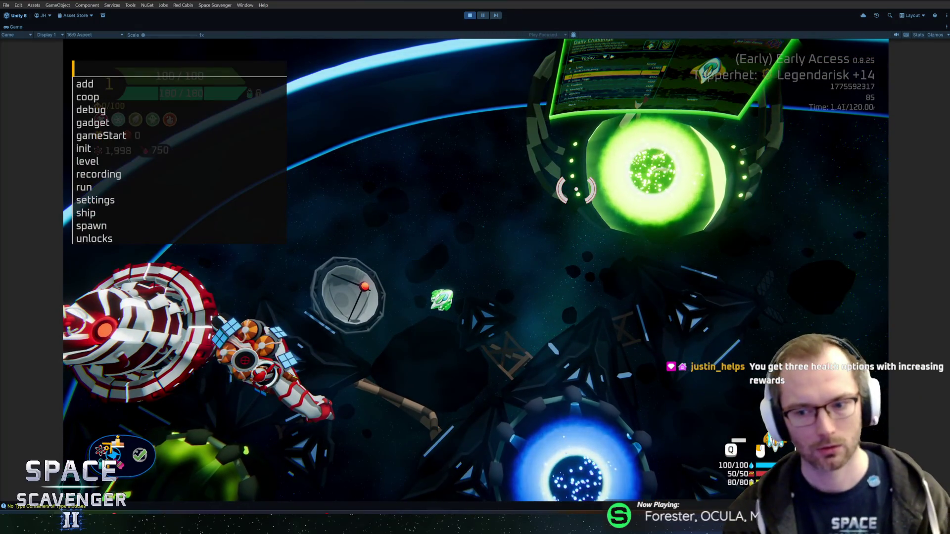
{"action": "type", "text": "spawn"}
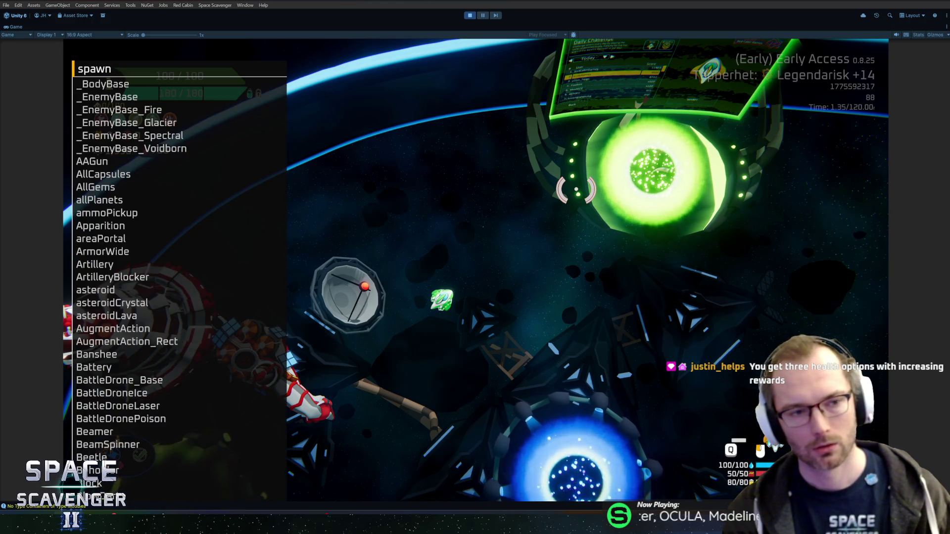
{"action": "key", "text": "BackSpace"}
{"action": "key", "text": "BackSpace"}
{"action": "key", "text": "BackSpace"}
{"action": "type", "text": "ship l"}
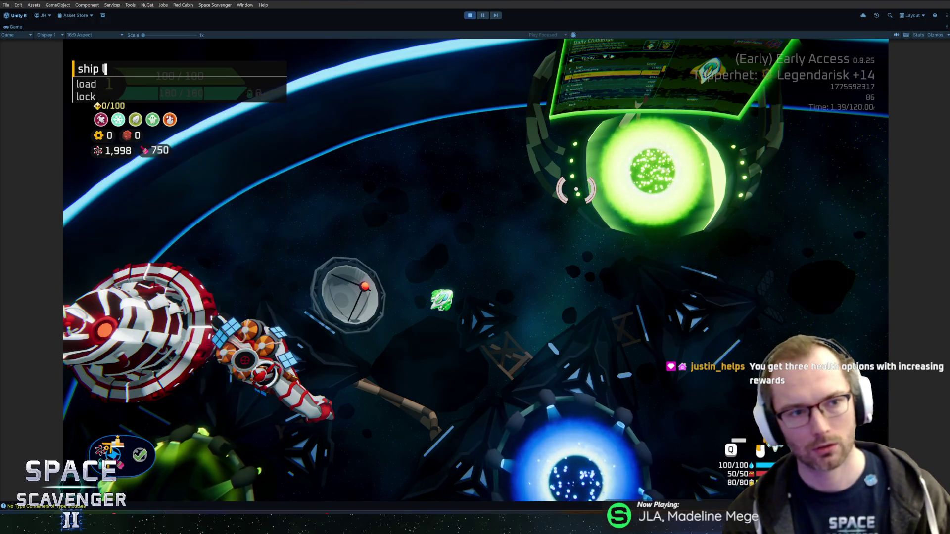
{"action": "type", "text": "oad test"}
{"action": "key", "text": "Return"}
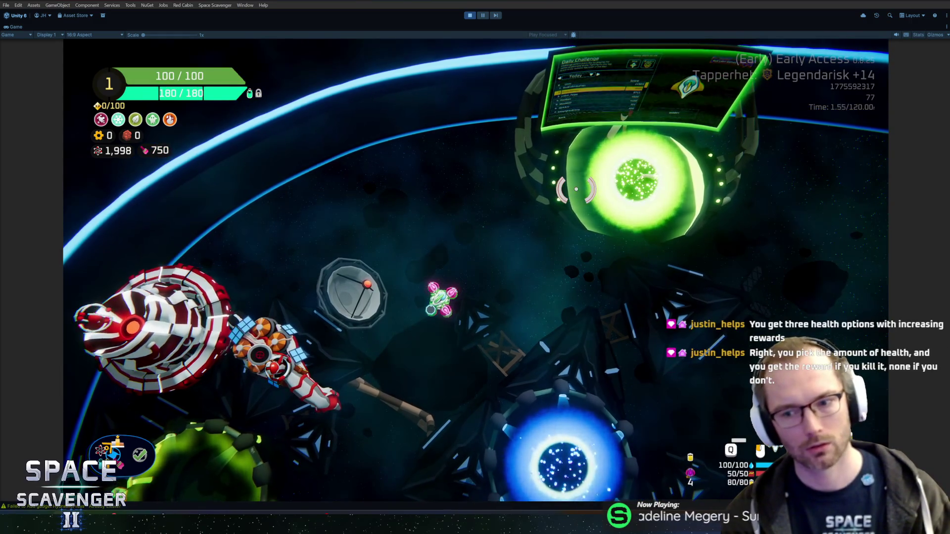
{"action": "key", "text": "grave"}
Spawn four TrainingDummy_Invincible dummies beside the ship.
{"action": "type", "text": "spawn training"}
{"action": "key", "text": "Down"}
{"action": "key", "text": "Down"}
{"action": "key", "text": "Down"}
{"action": "key", "text": "Tab"}
{"action": "type", "text": "4"}
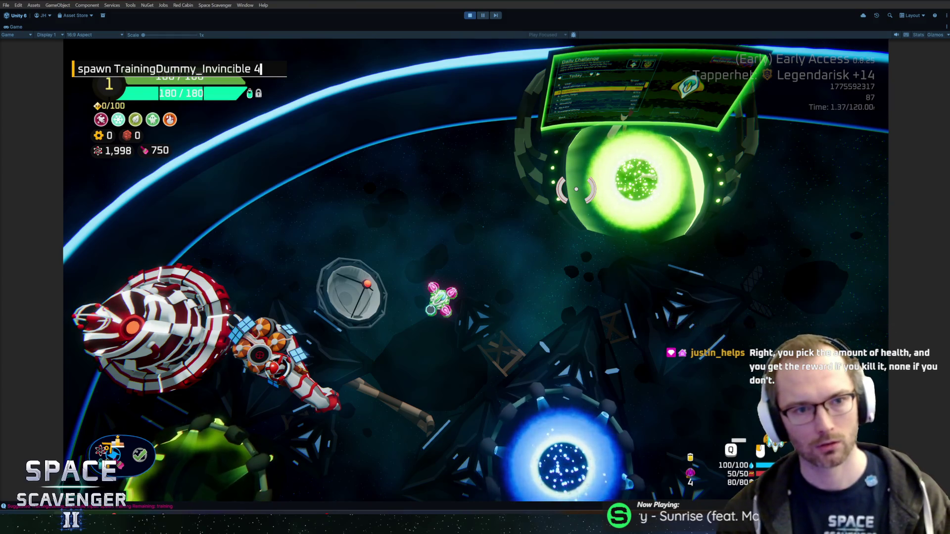
{"action": "key", "text": "Return"}
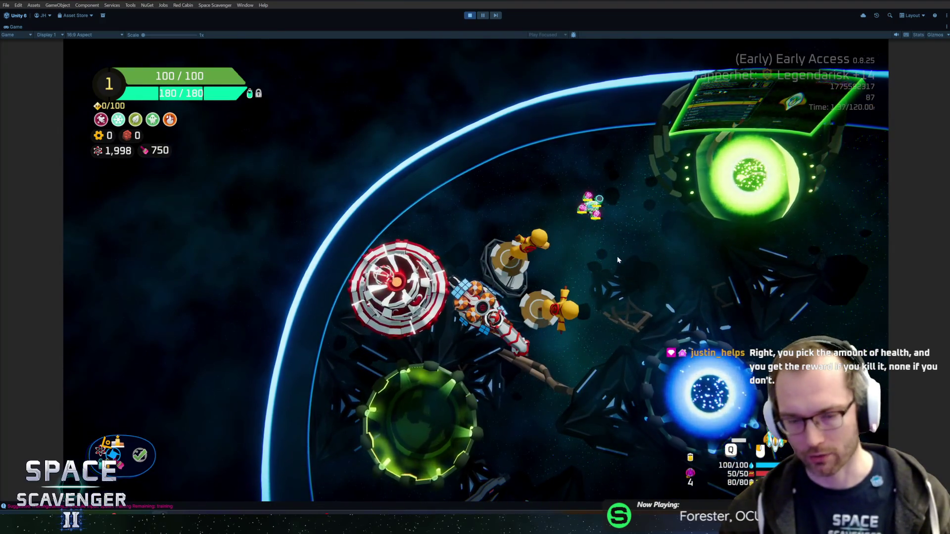
{"action": "key", "text": "grave"}
Rerun the spawn command for two more invincible dummies and open the Skepp stats panel.
{"action": "key", "text": "Up"}
{"action": "key", "text": "Return"}
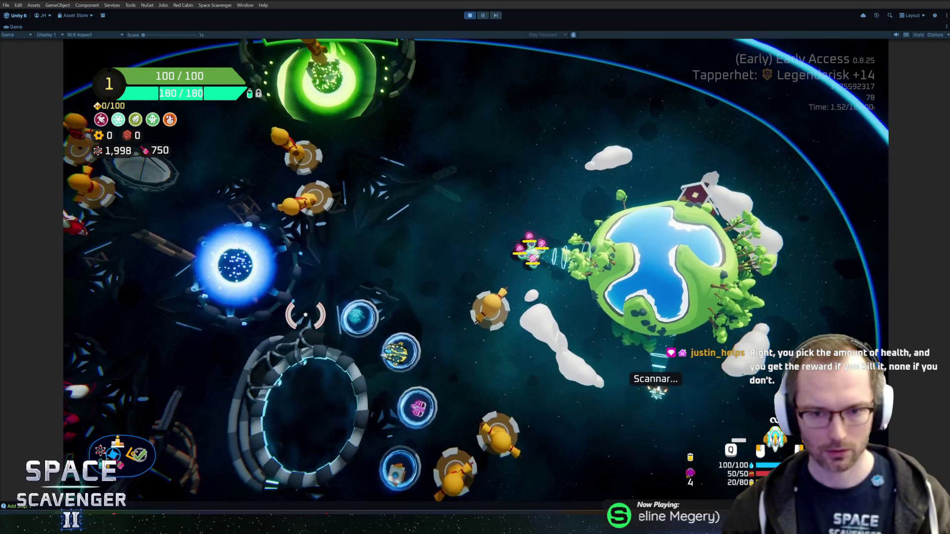
{"action": "scroll", "coordinate": [307, 315], "scroll_direction": "up", "scroll_amount": 3}
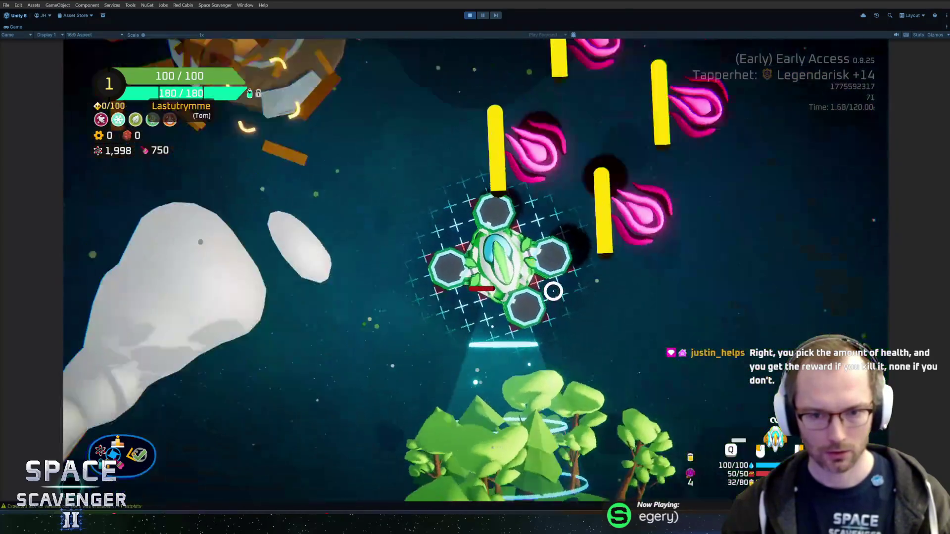
{"action": "scroll", "coordinate": [544, 297], "scroll_direction": "down", "scroll_amount": 3}
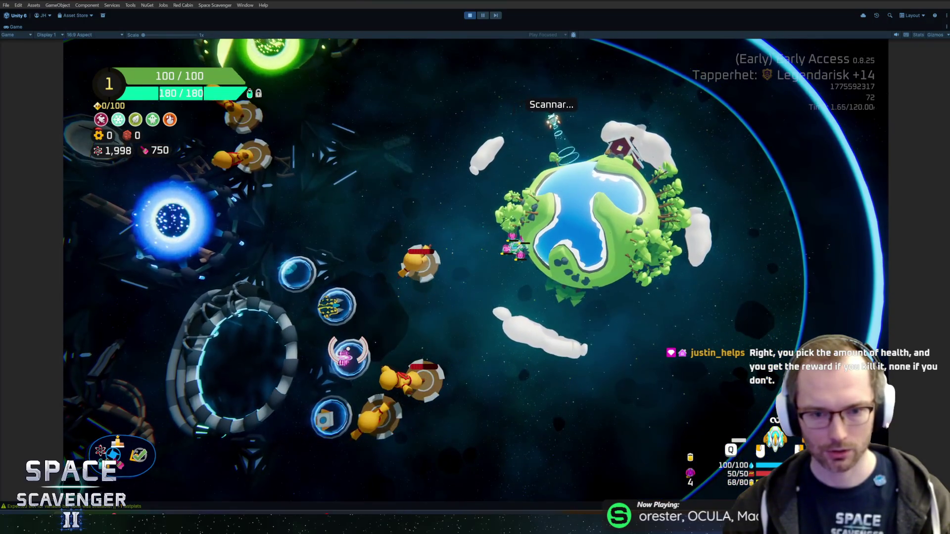
{"action": "key", "text": "Tab"}
{"action": "mouse_move", "coordinate": [514, 245]}
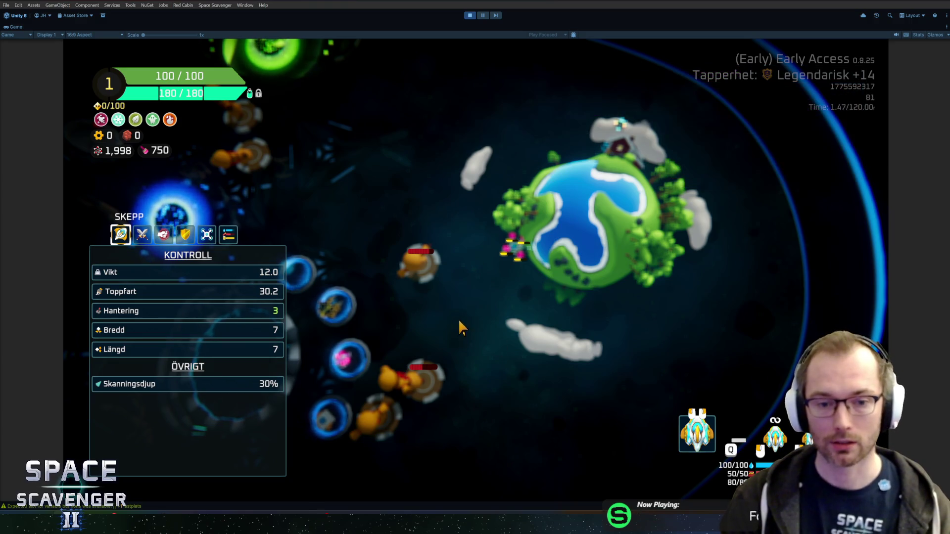
Apply 'ship stats addMult ProjectilePierce' to the ship in the debug console.
{"action": "key", "text": "Tab"}
{"action": "key", "text": "grave"}
{"action": "type", "text": "ship stats addMult "}
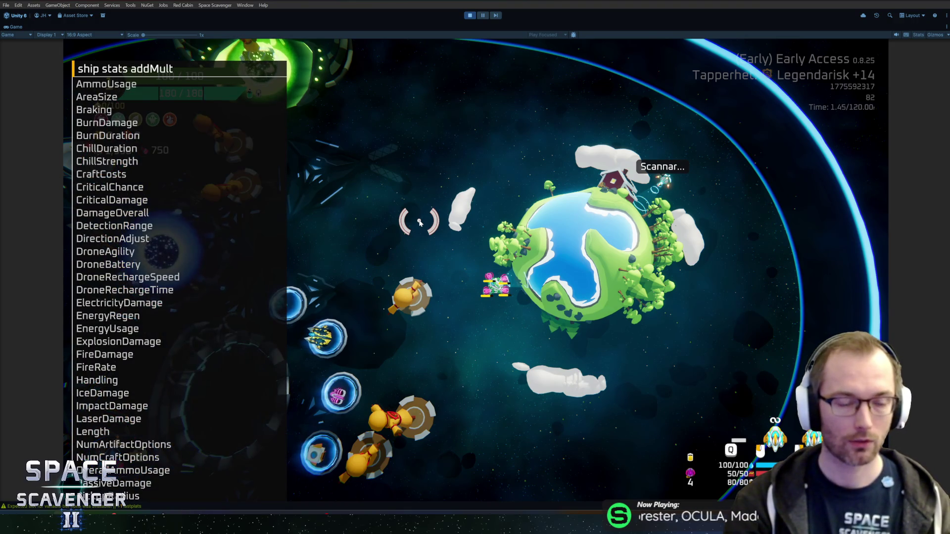
{"action": "type", "text": "proj"}
{"action": "key", "text": "Down"}
{"action": "key", "text": "Tab"}
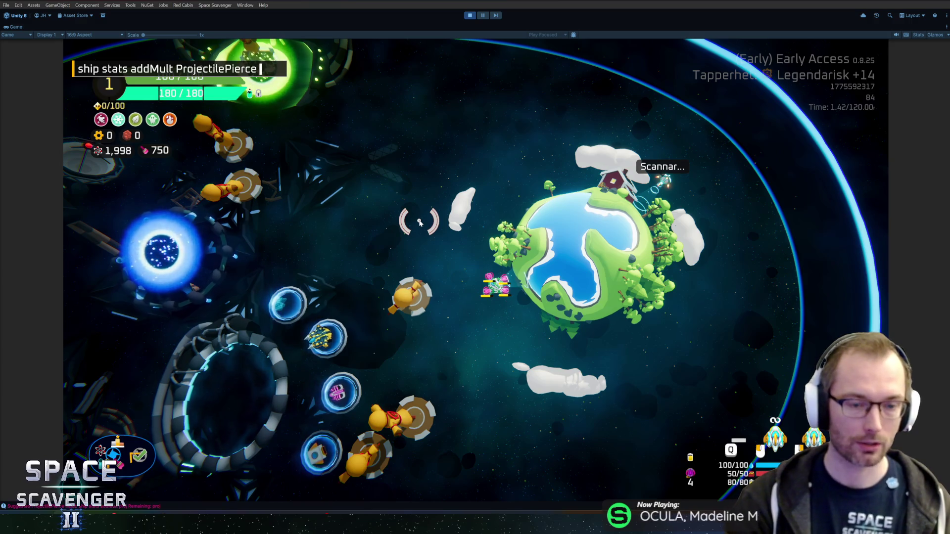
{"action": "key", "text": "Return"}
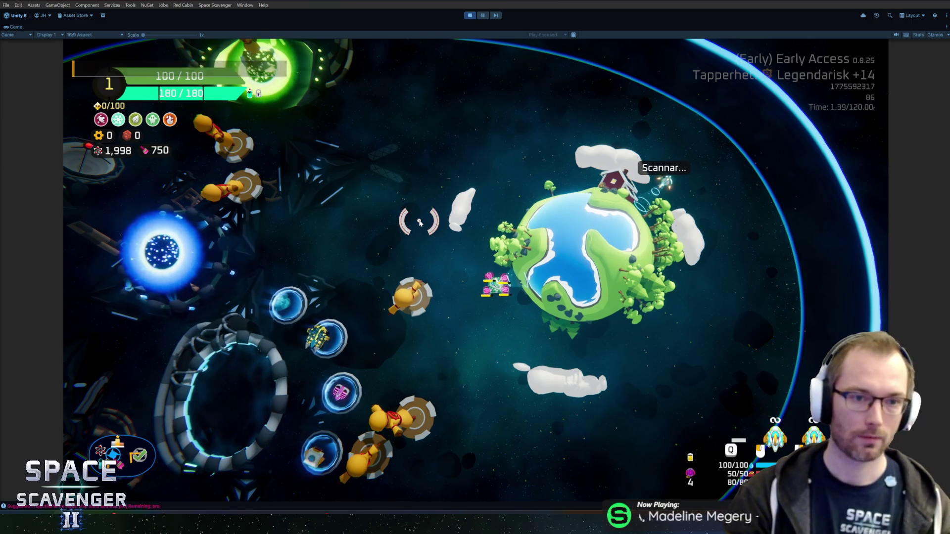
Check the OFFENSIV stats showing Genomträngning at 90%, then close the panel.
{"action": "left_click", "coordinate": [163, 235]}
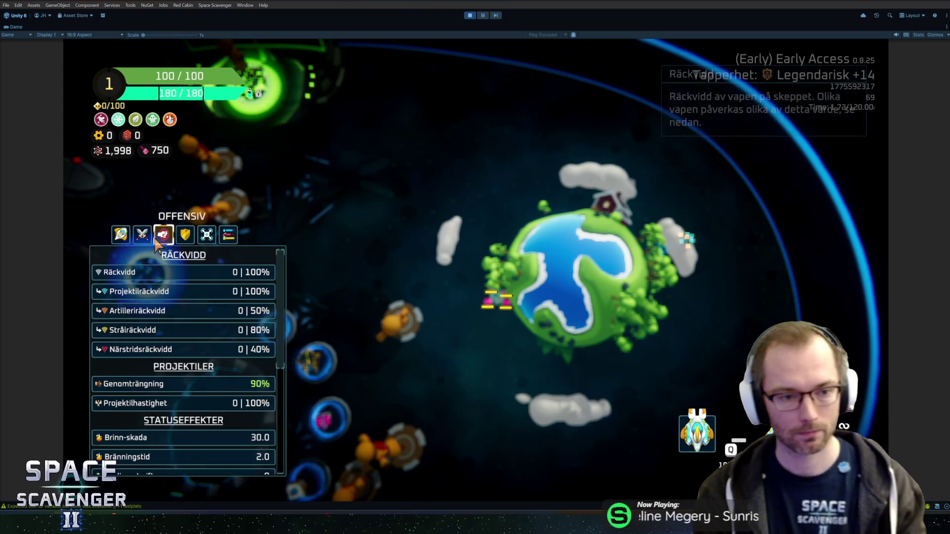
{"action": "left_click", "coordinate": [142, 234]}
{"action": "left_click", "coordinate": [157, 238]}
{"action": "scroll", "coordinate": [198, 341], "scroll_direction": "down", "scroll_amount": 10}
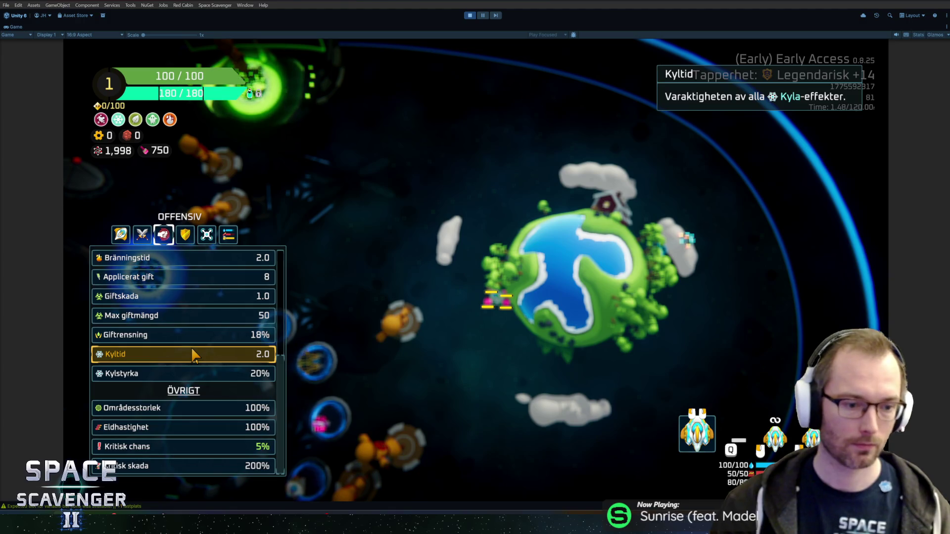
{"action": "scroll", "coordinate": [188, 374], "scroll_direction": "up", "scroll_amount": 3}
{"action": "scroll", "coordinate": [173, 370], "scroll_direction": "up", "scroll_amount": 2}
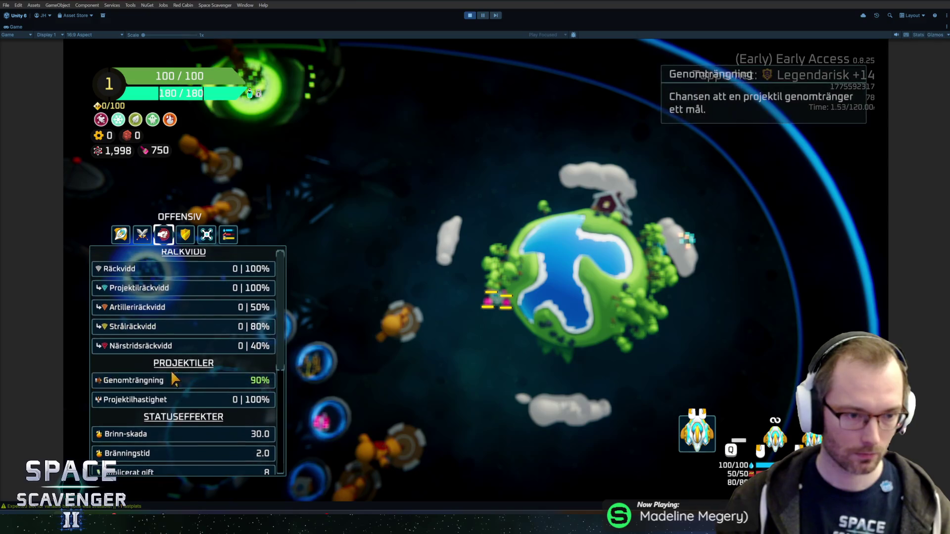
{"action": "key", "text": "Escape"}
Fly the ship around the hub with WASD so lasers hit dummies for 20, 50 and 100 damage.
{"action": "key", "text": "s"}
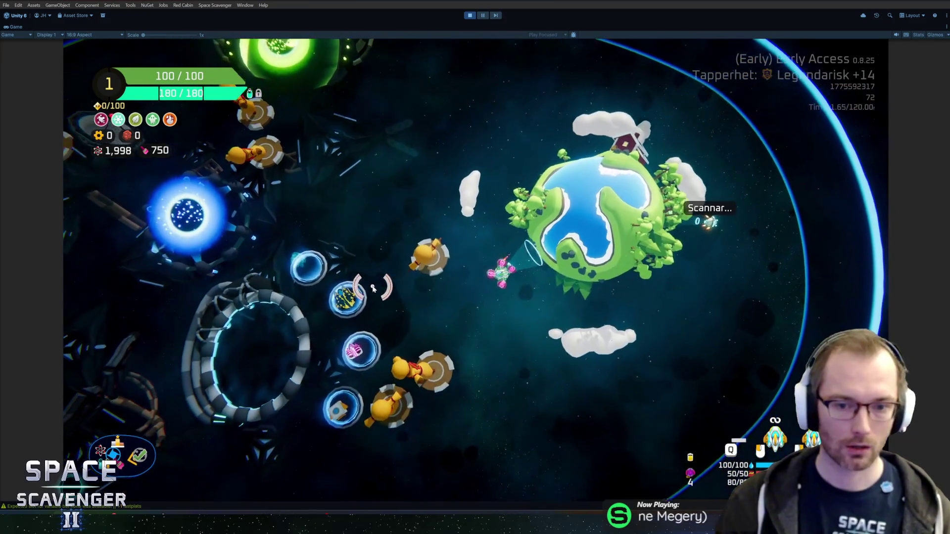
{"action": "key", "text": "a"}
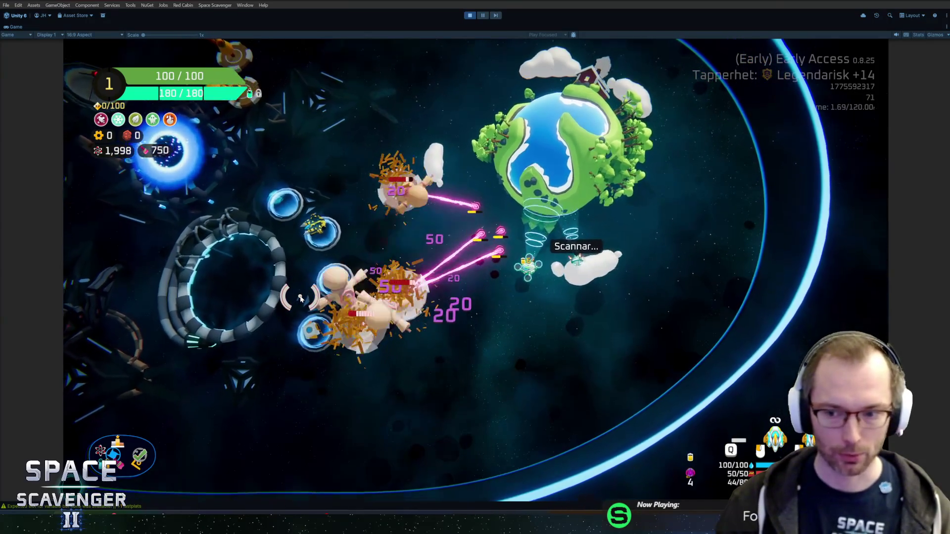
{"action": "key", "text": "s"}
{"action": "key", "text": "a"}
{"action": "key", "text": "w"}
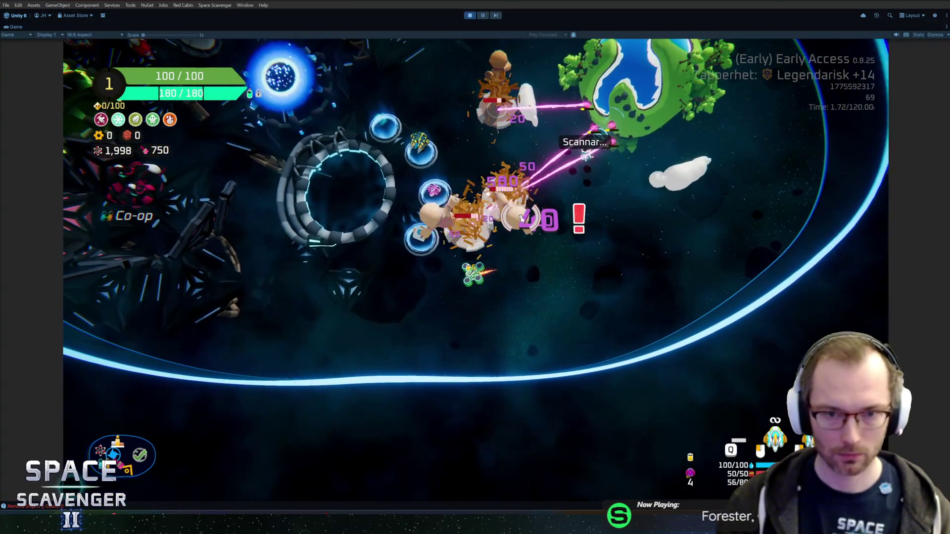
{"action": "key", "text": "a"}
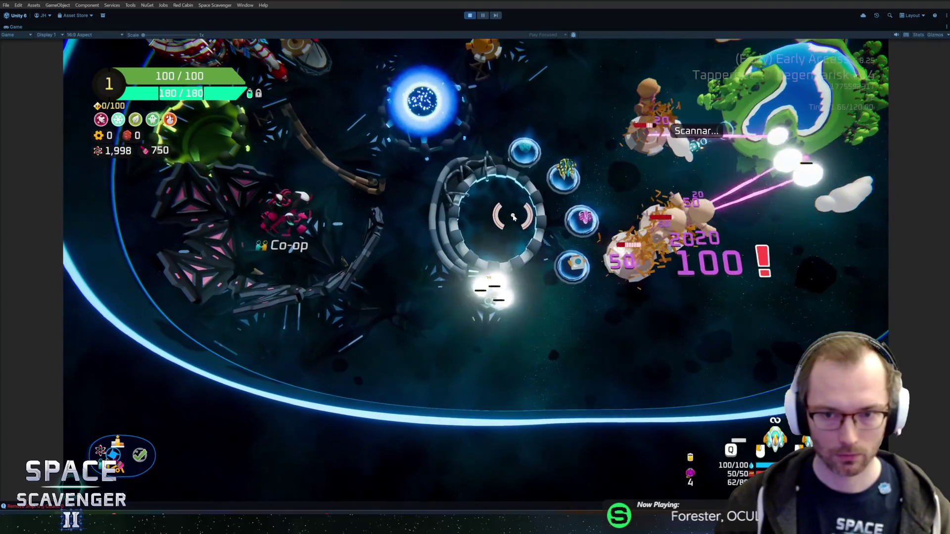
{"action": "key", "text": "a"}
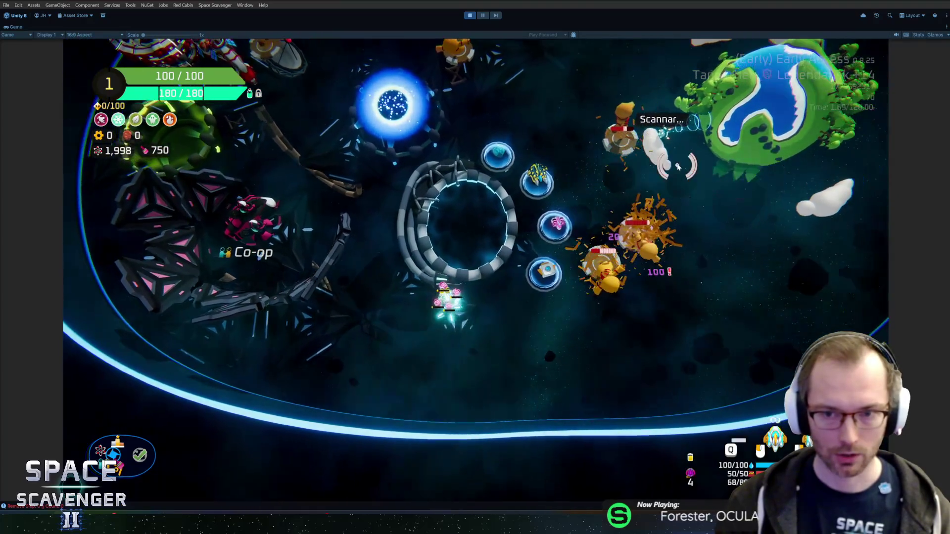
{"action": "key", "text": "w"}
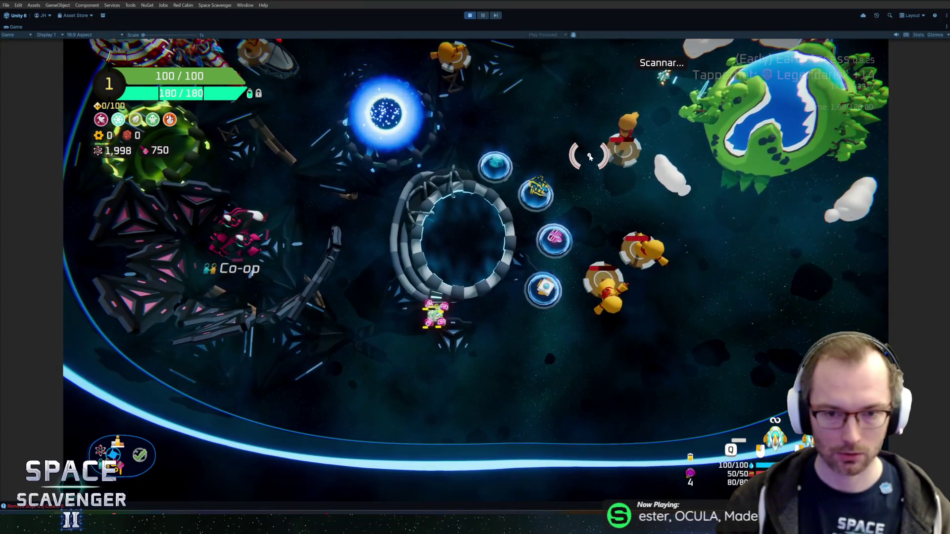
{"action": "key", "text": "d"}
{"action": "key", "text": "w"}
{"action": "key", "text": "a"}
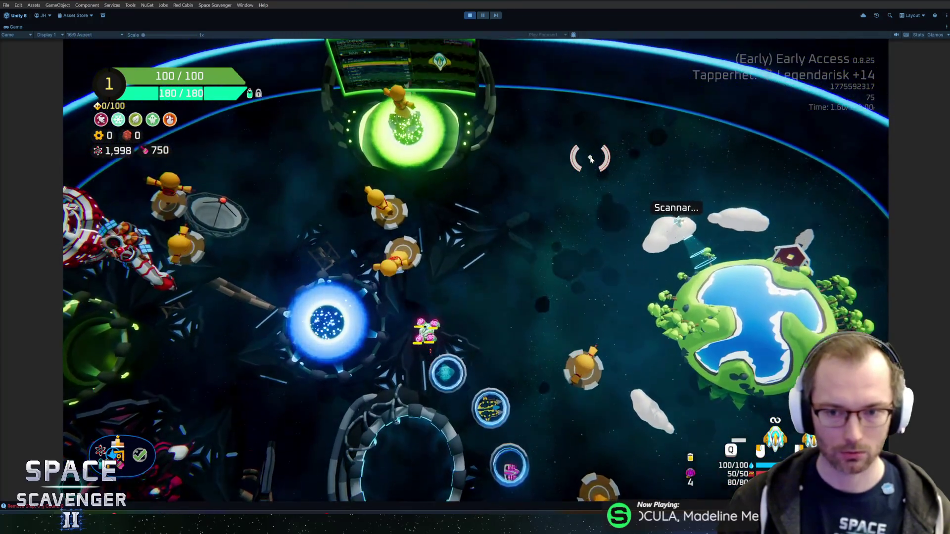
{"action": "key", "text": "s"}
{"action": "key", "text": "d"}
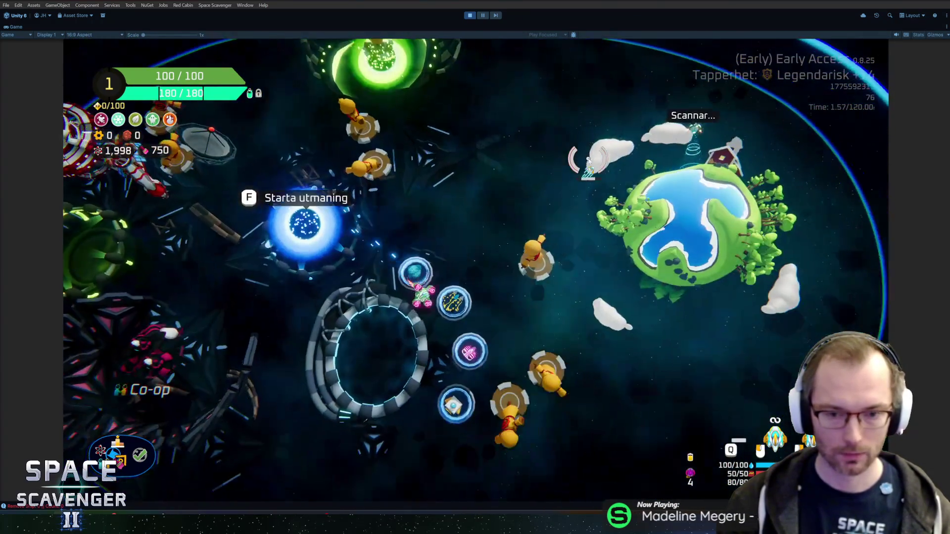
{"action": "key", "text": "s"}
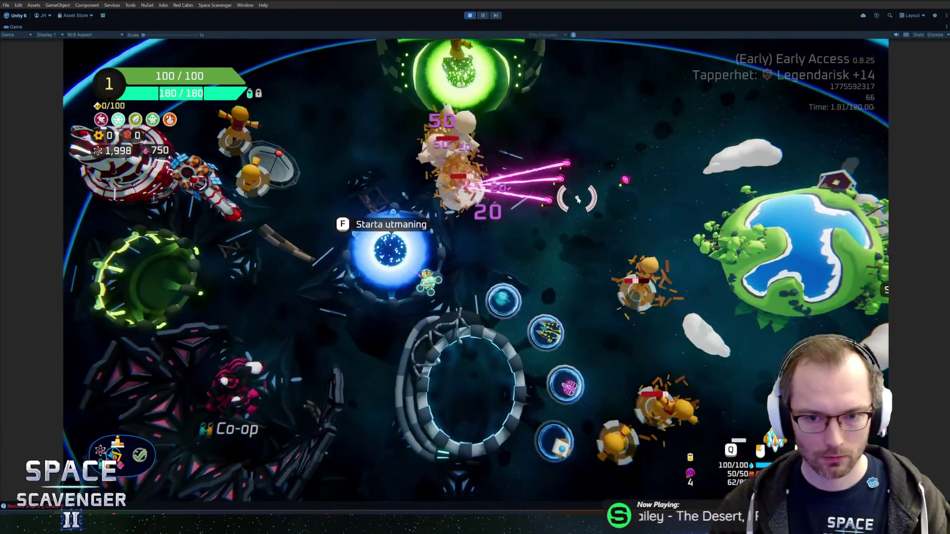
Drag the Laserdrönare module from the right slot to the bottom slot of the ship grid.
{"action": "key", "text": "Tab"}
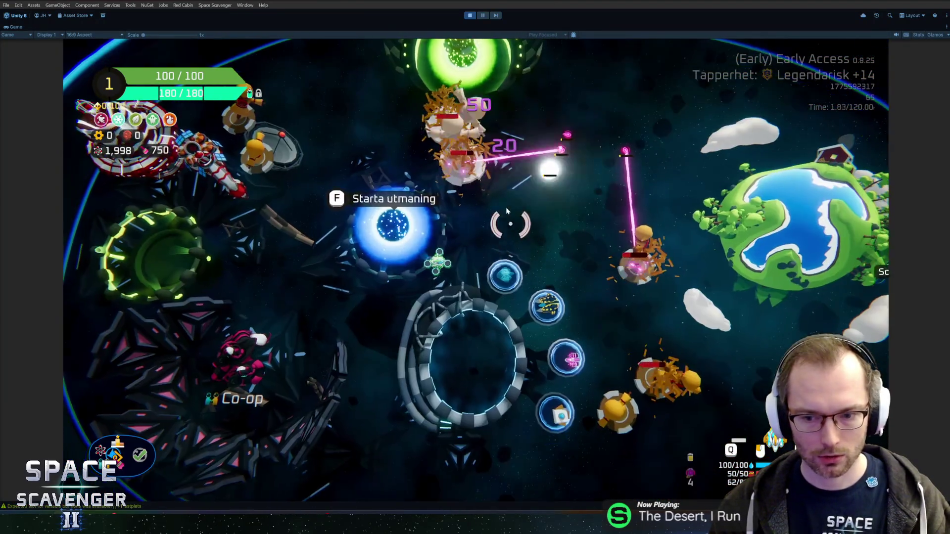
{"action": "scroll", "coordinate": [655, 354], "scroll_direction": "up", "scroll_amount": 5}
{"action": "mouse_move", "coordinate": [512, 316]}
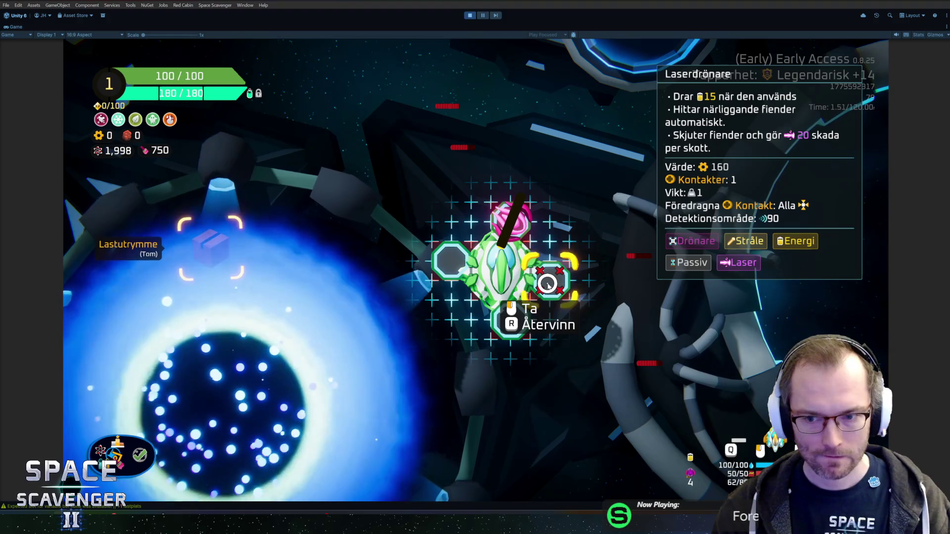
{"action": "mouse_move", "coordinate": [548, 286]}
{"action": "left_mouse_down"}
{"action": "mouse_move", "coordinate": [512, 320]}
{"action": "mouse_move", "coordinate": [492, 312]}
{"action": "mouse_move", "coordinate": [461, 269]}
{"action": "left_mouse_up"}
{"action": "key", "text": "Tab"}
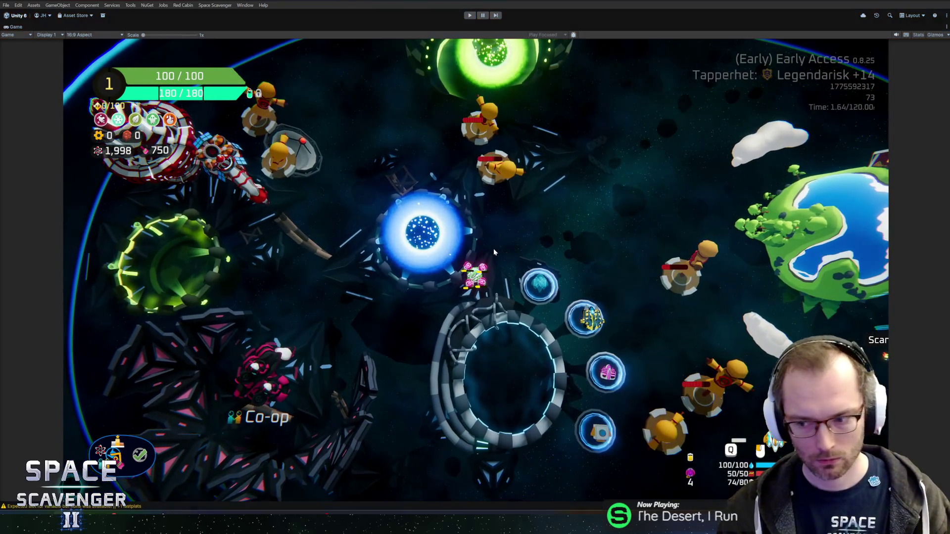
Exit Play mode with Ctrl+P, returning to the Scene, Console and Project panels.
{"action": "key", "text": "ctrl+p"}
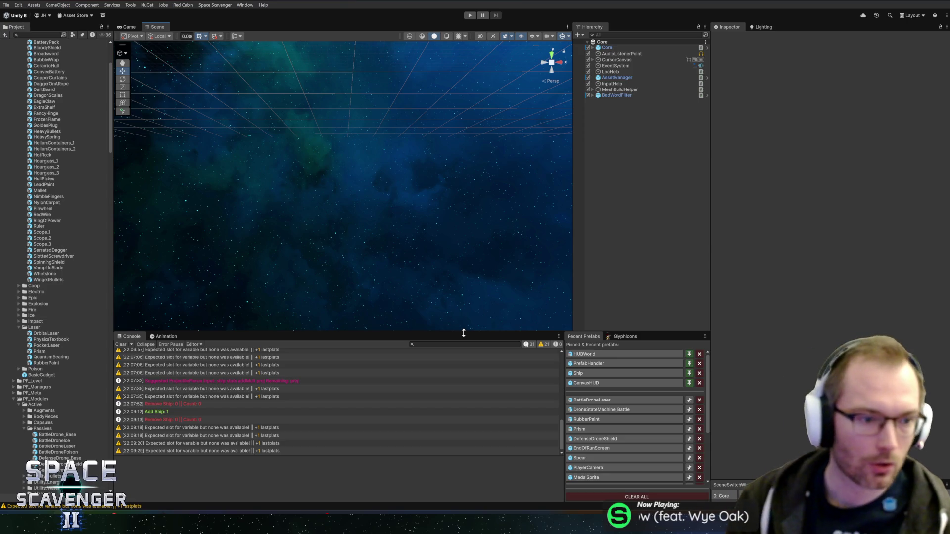
{"action": "scroll", "coordinate": [77, 191], "scroll_direction": "up", "scroll_amount": 3}
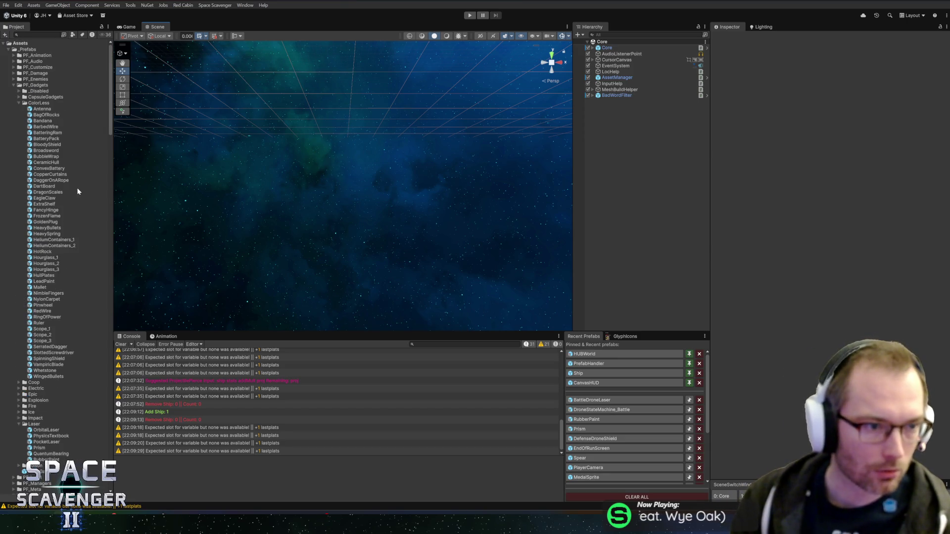
Search the project for reward and locate Tier3_Copper from RewardTier3.
{"action": "left_click", "coordinate": [21, 104]}
{"action": "left_click", "coordinate": [13, 85]}
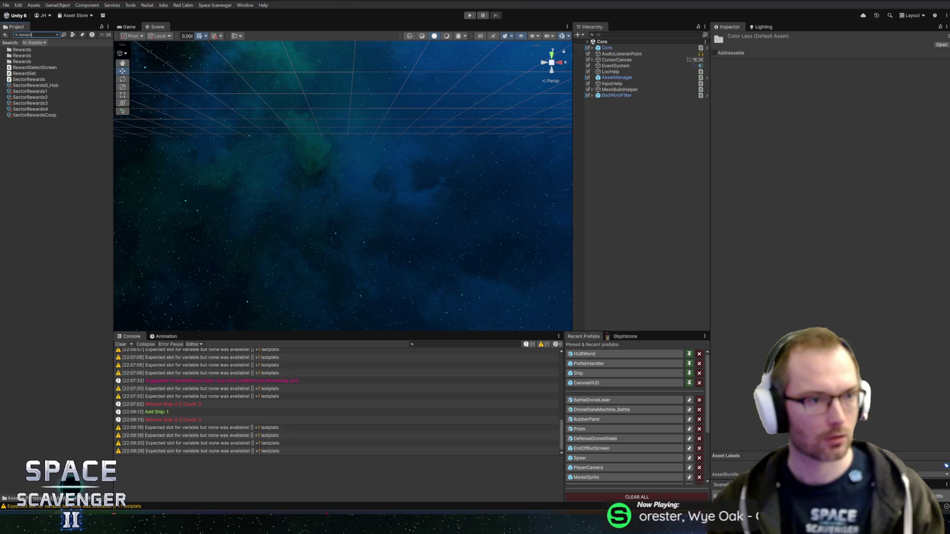
{"action": "key", "text": "BackSpace"}
{"action": "left_click", "coordinate": [31, 311]}
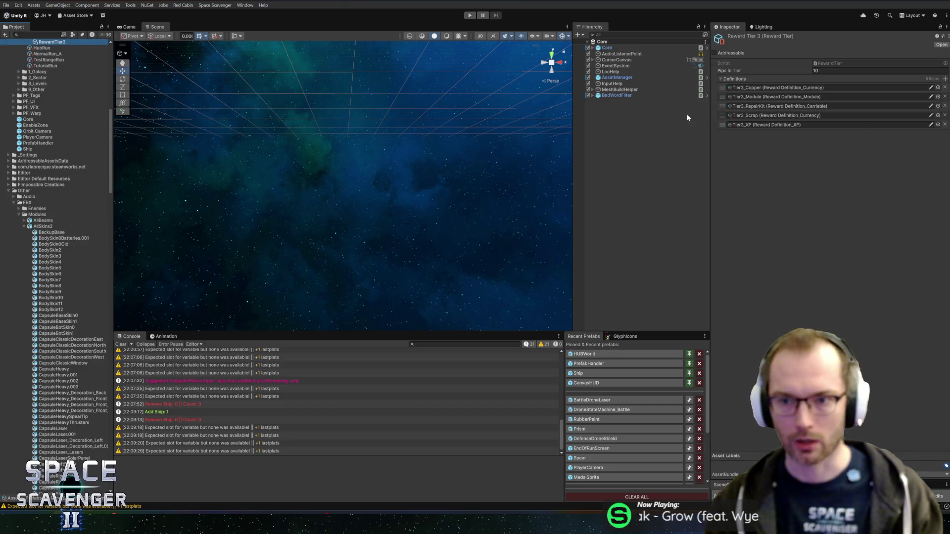
{"action": "left_click", "coordinate": [754, 87]}
{"action": "left_click", "coordinate": [62, 165]}
Duplicate Tier3_Copper and rename the copy Tier3_Crystal.
{"action": "key", "text": "ctrl+d"}
{"action": "key", "text": "BackSpace"}
{"action": "key", "text": "BackSpace"}
{"action": "key", "text": "BackSpace"}
{"action": "type", "text": "Crystal"}
{"action": "key", "text": "Return"}
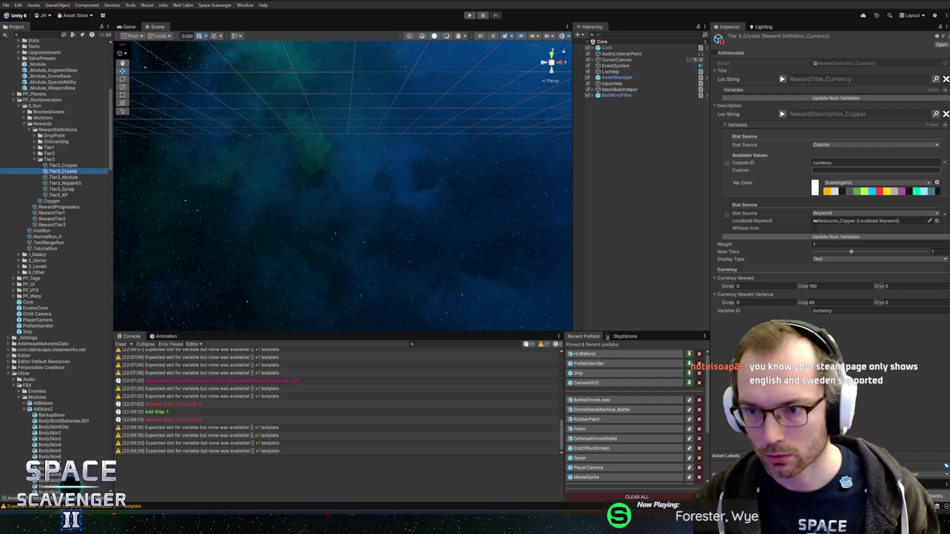
{"action": "left_click", "coordinate": [782, 114]}
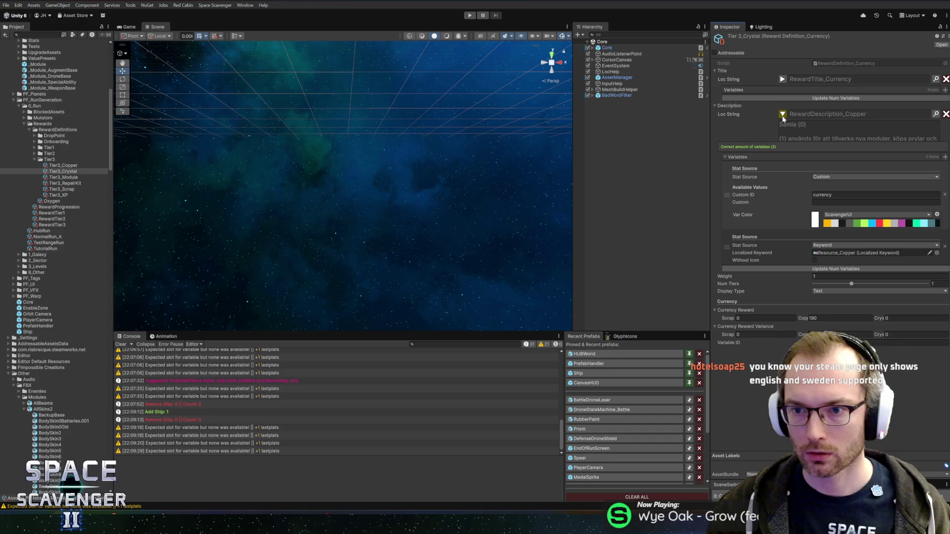
{"action": "left_click", "coordinate": [782, 114]}
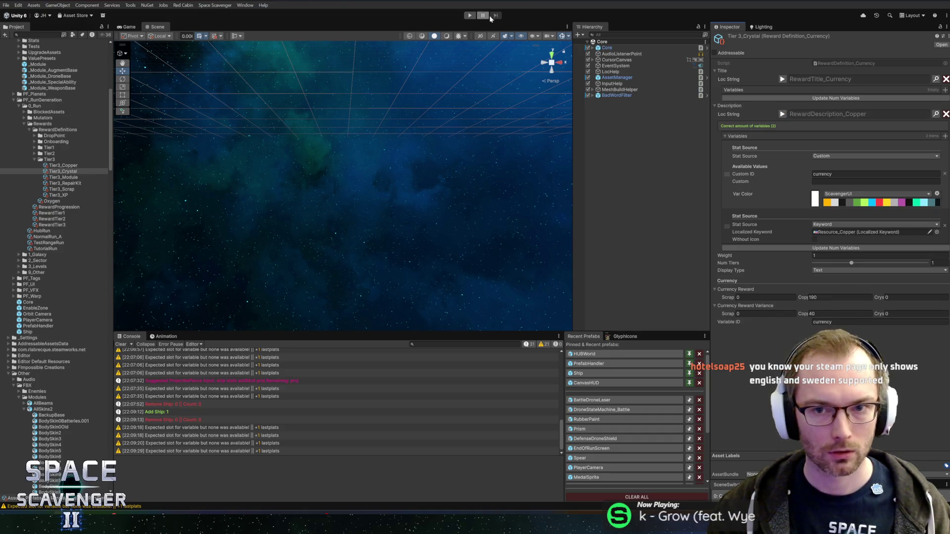
{"action": "left_click", "coordinate": [470, 16]}
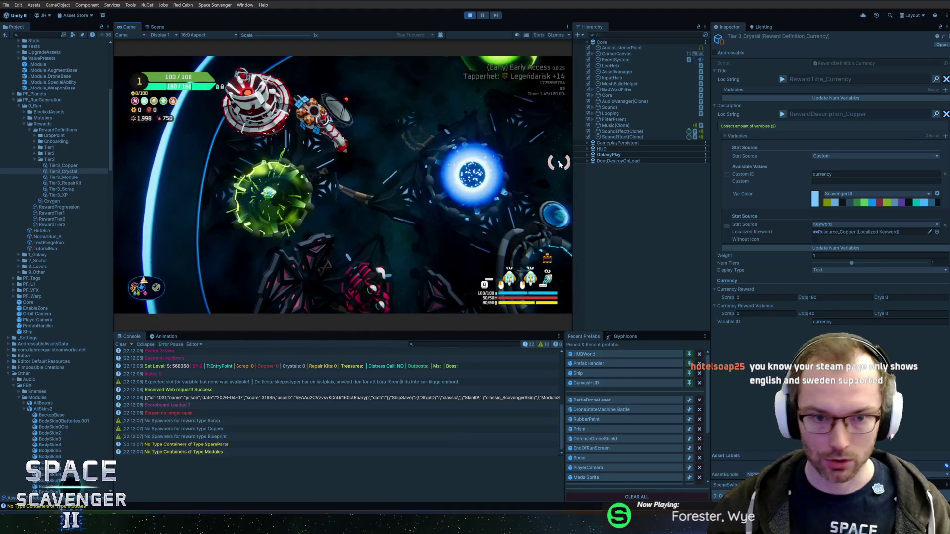
Maximize the running Game view, fly the ship out, then start a new HacknPlan task title.
{"action": "key", "text": "shift+space"}
{"action": "key", "text": "d"}
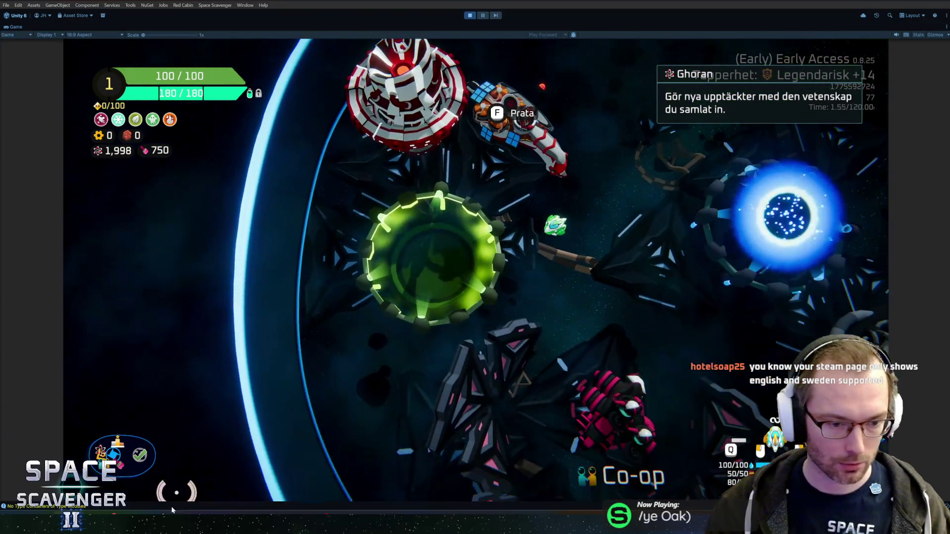
{"action": "key", "text": "alt+Tab"}
{"action": "type", "text": "nUpdate S"}
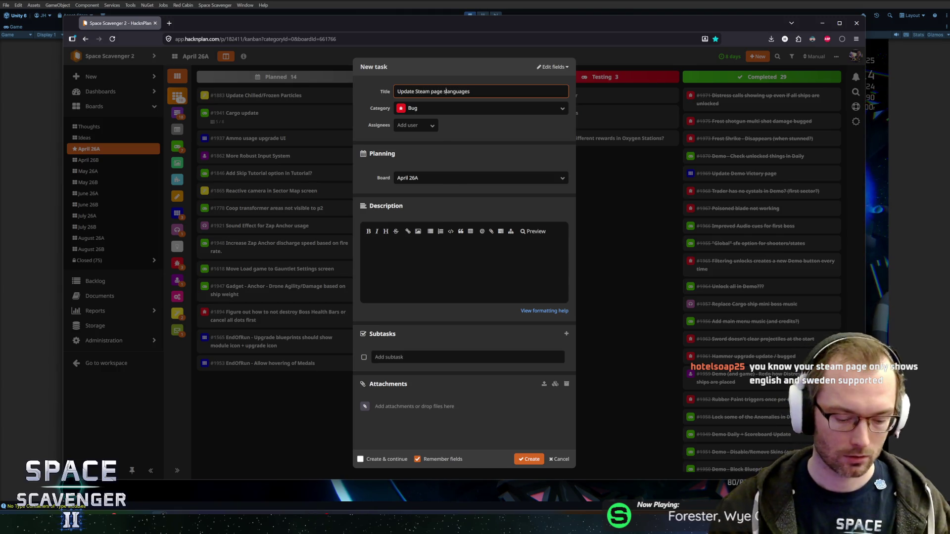
{"action": "type", "text": "orted"}
Create the 'Update Steam page supported languages' task and set its category to IRL/Ideas.
{"action": "left_click", "coordinate": [528, 459]}
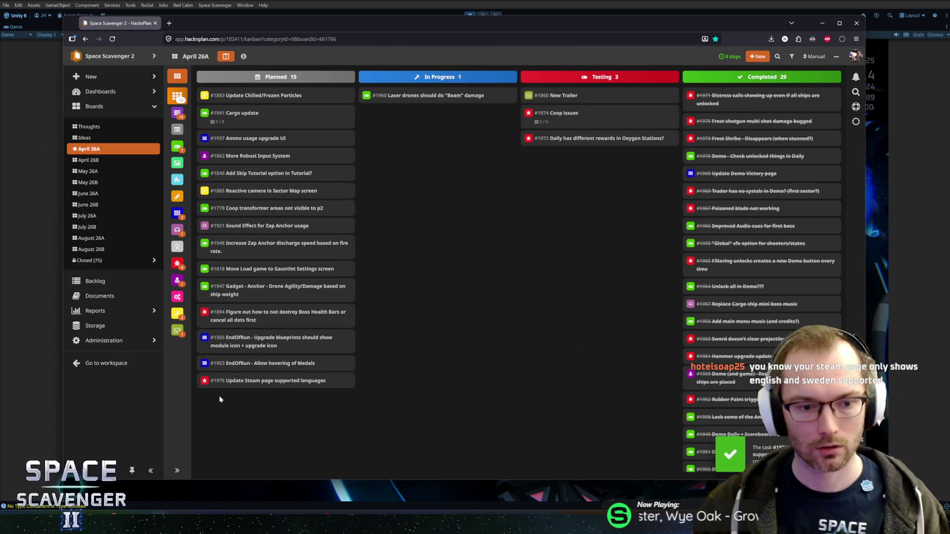
{"action": "left_click", "coordinate": [257, 380]}
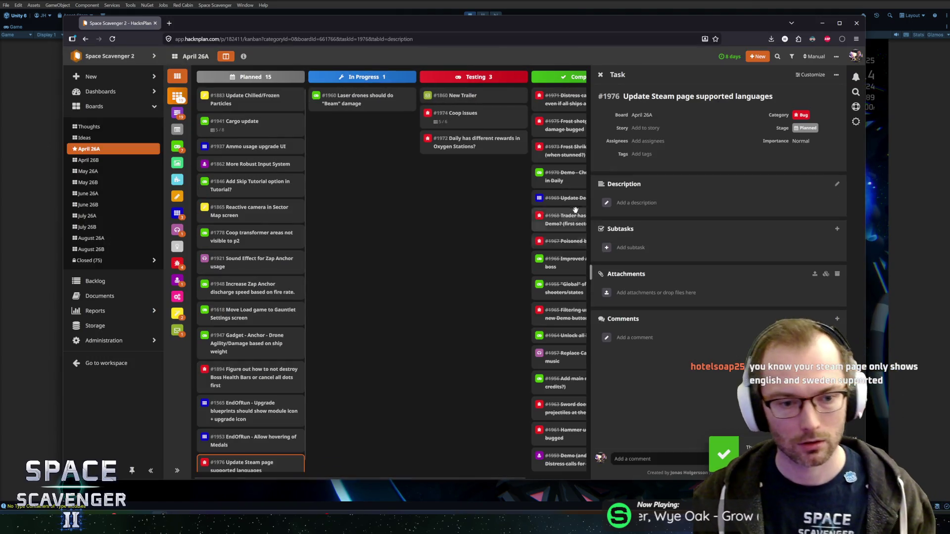
{"action": "left_click", "coordinate": [815, 114]}
{"action": "left_click", "coordinate": [808, 196]}
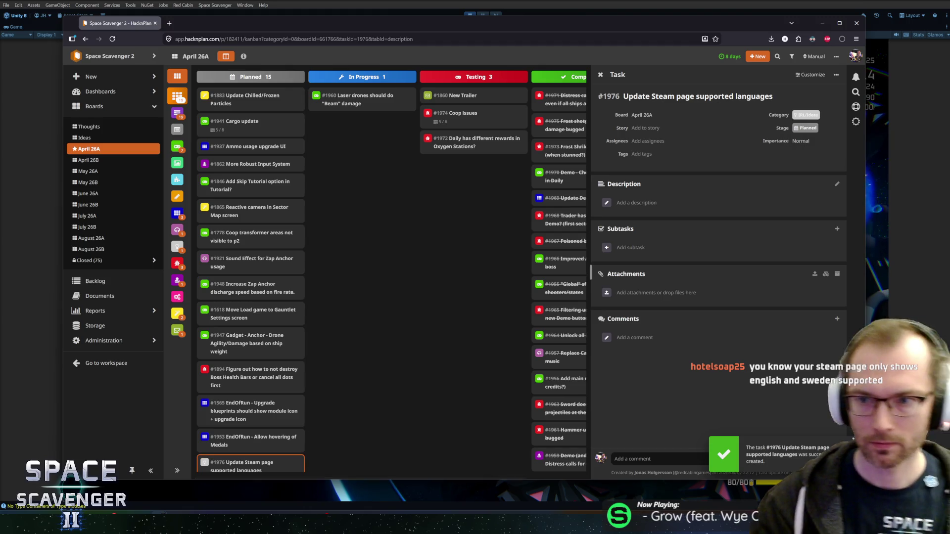
{"action": "key", "text": "Escape"}
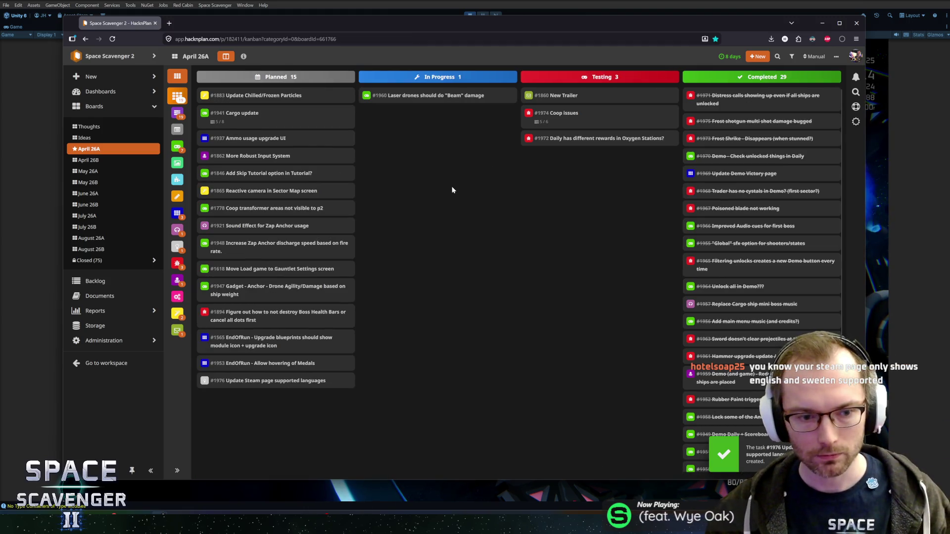
{"action": "left_click", "coordinate": [289, 2]}
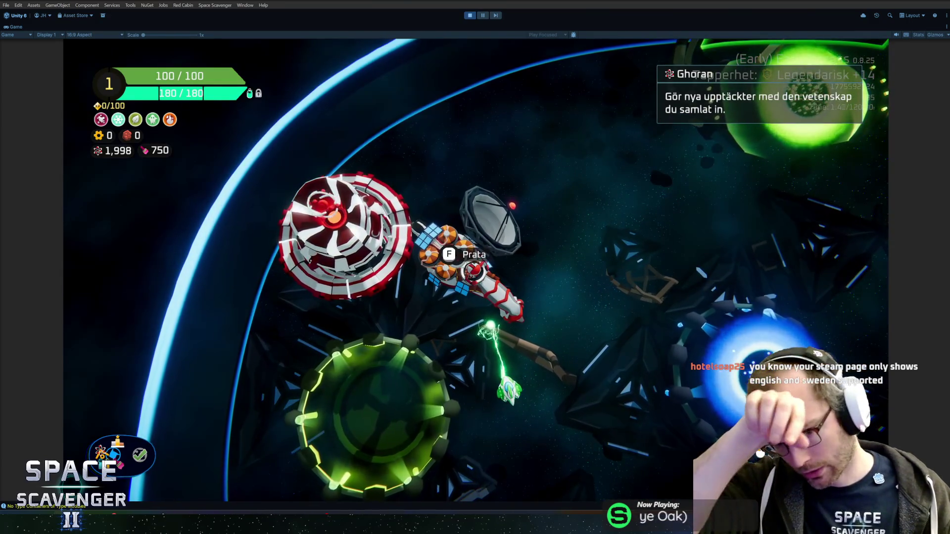
Fly the ship past the blue portal and customization ring to the Daily Challenge portal, then bring HacknPlan forward.
{"action": "key", "text": "w"}
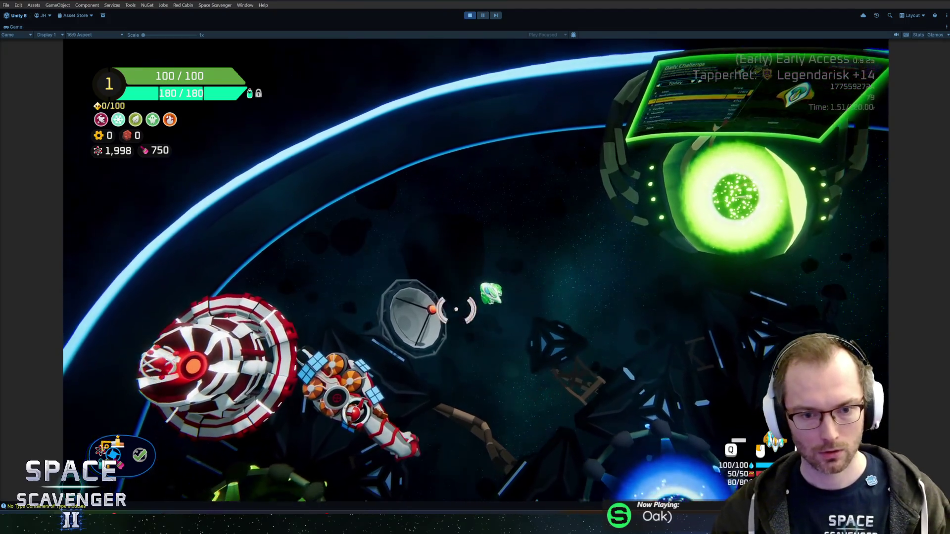
{"action": "key", "text": "d"}
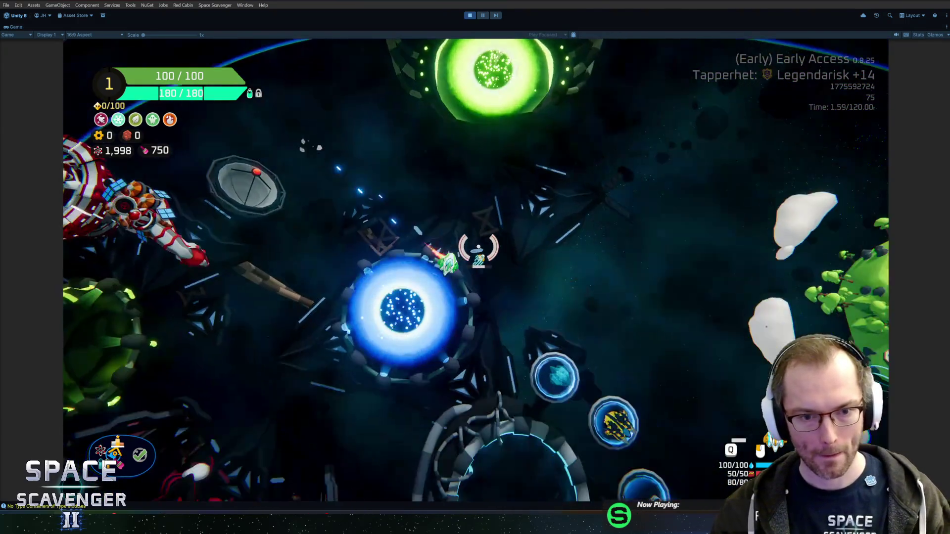
{"action": "key", "text": "s"}
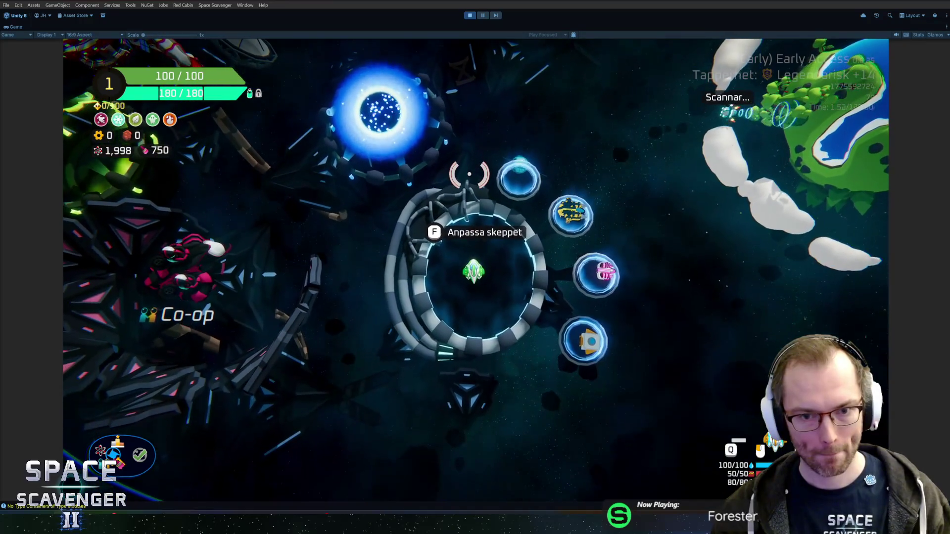
{"action": "key", "text": "w"}
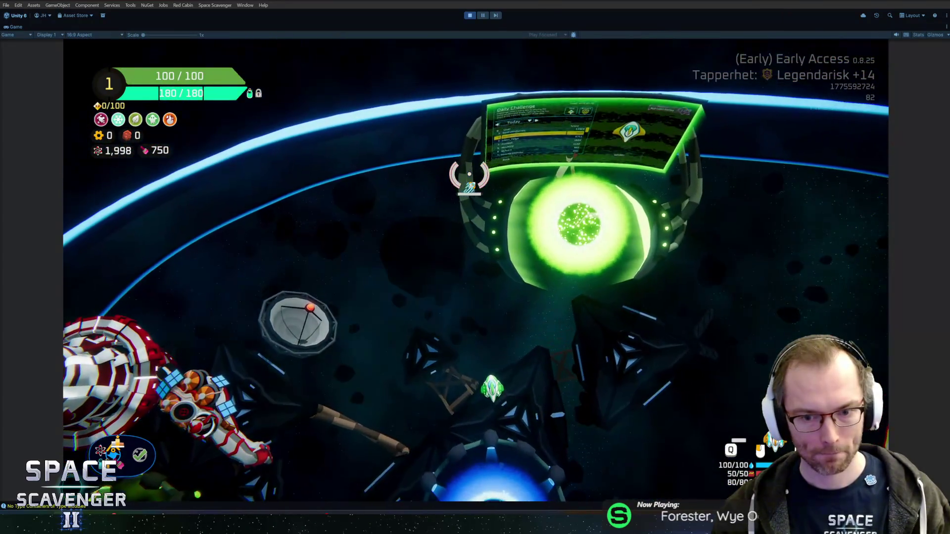
{"action": "key", "text": "a"}
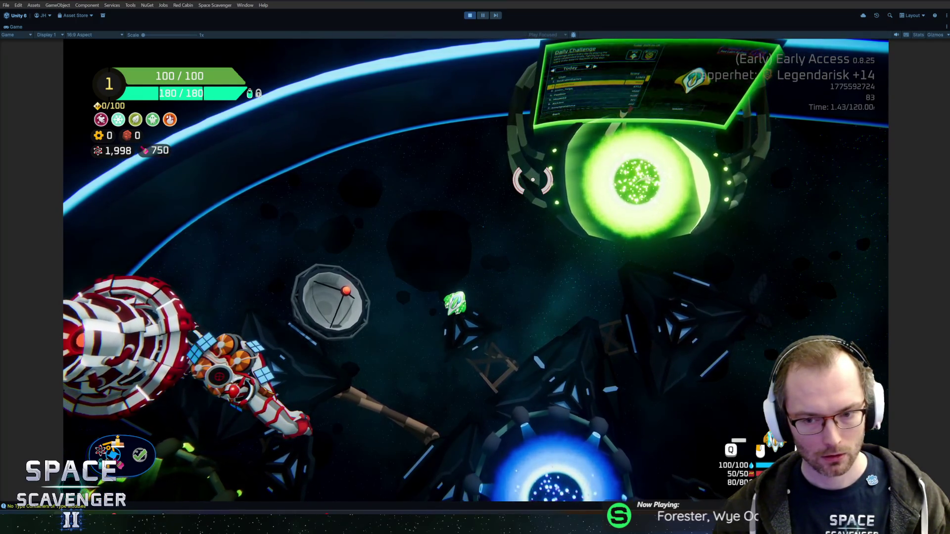
{"action": "key", "text": "alt+Tab"}
{"action": "key", "text": "alt+Tab"}
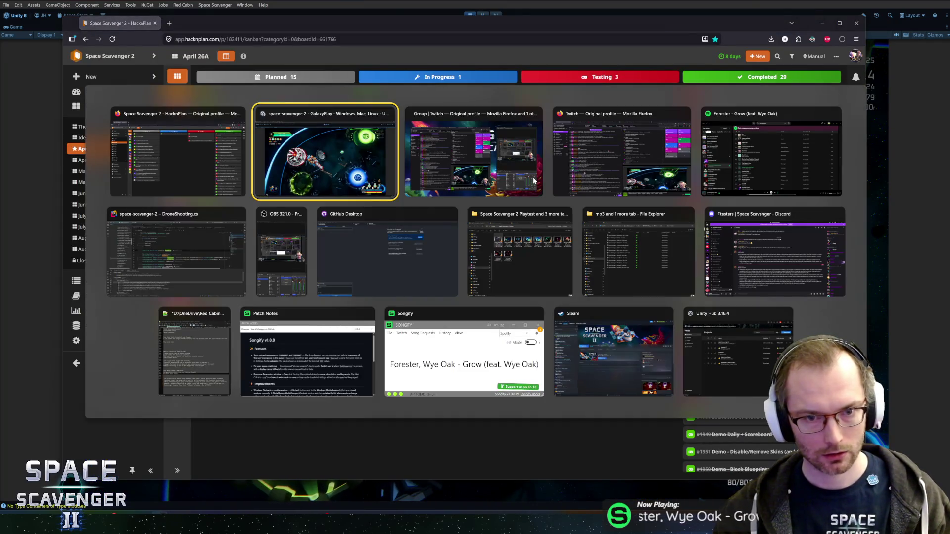
Look over GitHub Desktop's 18 pending changes and the DroneShooting.cs code before returning to Unity.
{"action": "left_click", "coordinate": [426, 241]}
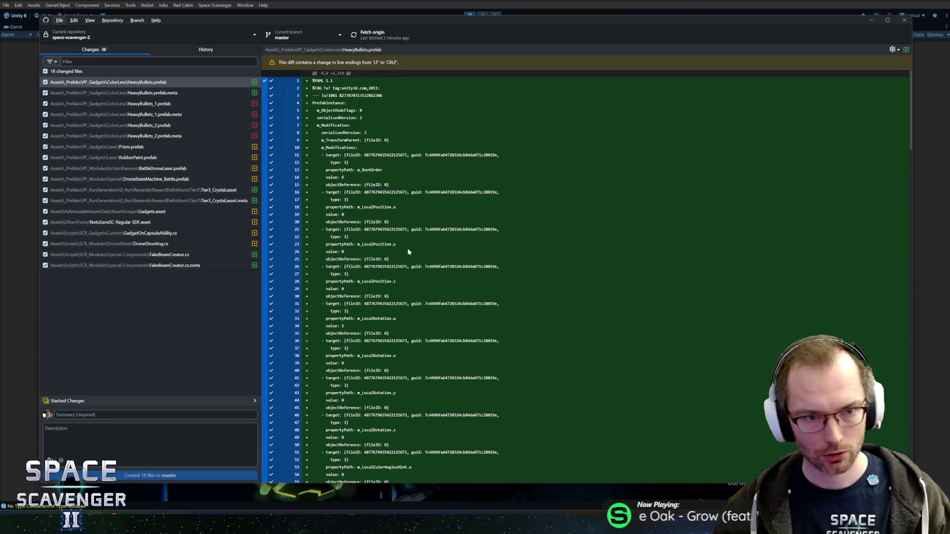
{"action": "key", "text": "alt+Tab"}
{"action": "key", "text": "Tab"}
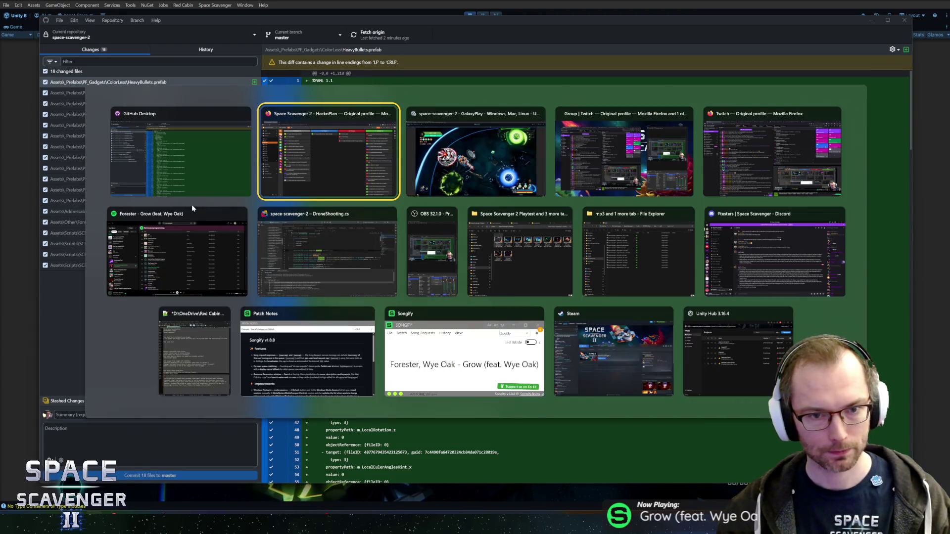
{"action": "key", "text": "Tab"}
{"action": "key", "text": "Tab"}
{"action": "key", "text": "Tab"}
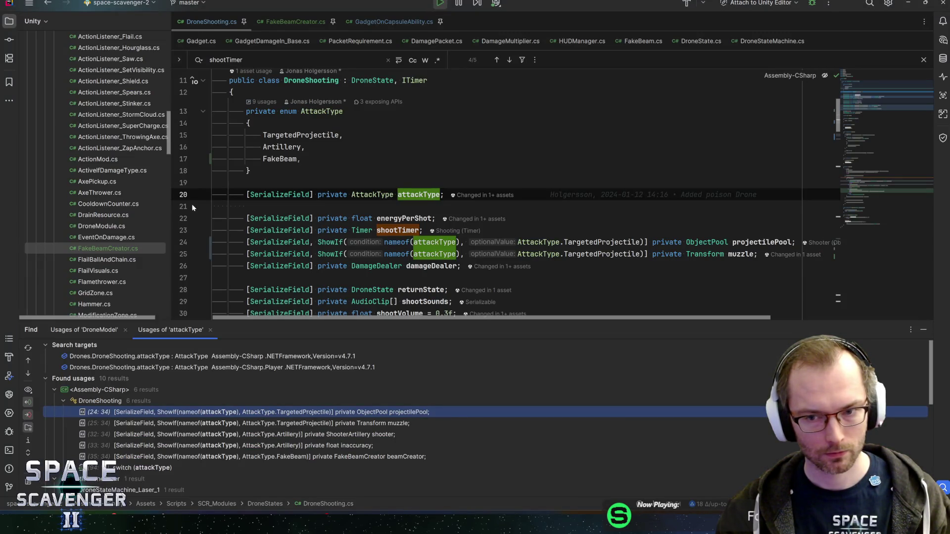
{"action": "key", "text": "alt+Tab"}
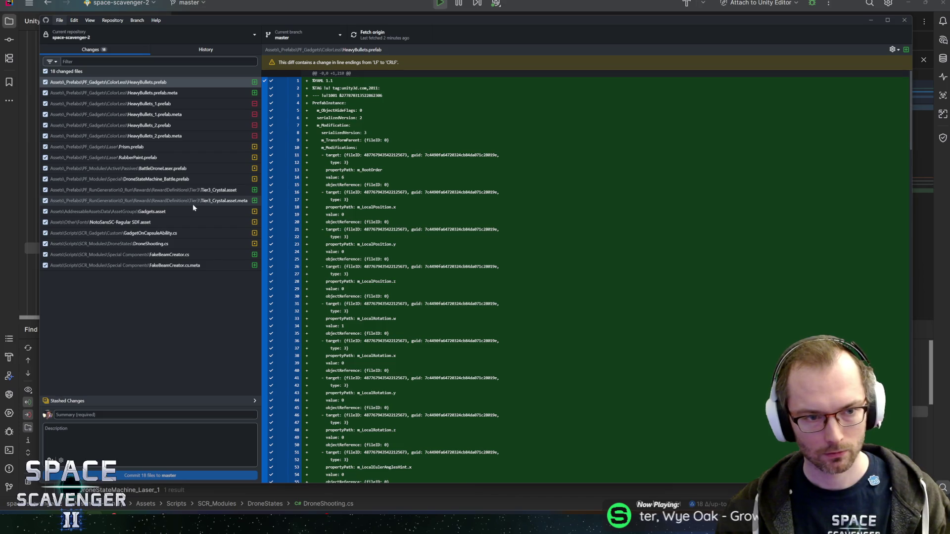
{"action": "key", "text": "alt+Tab"}
{"action": "key", "text": "alt+Tab"}
{"action": "key", "text": "alt+Tab"}
{"action": "key", "text": "alt+Tab"}
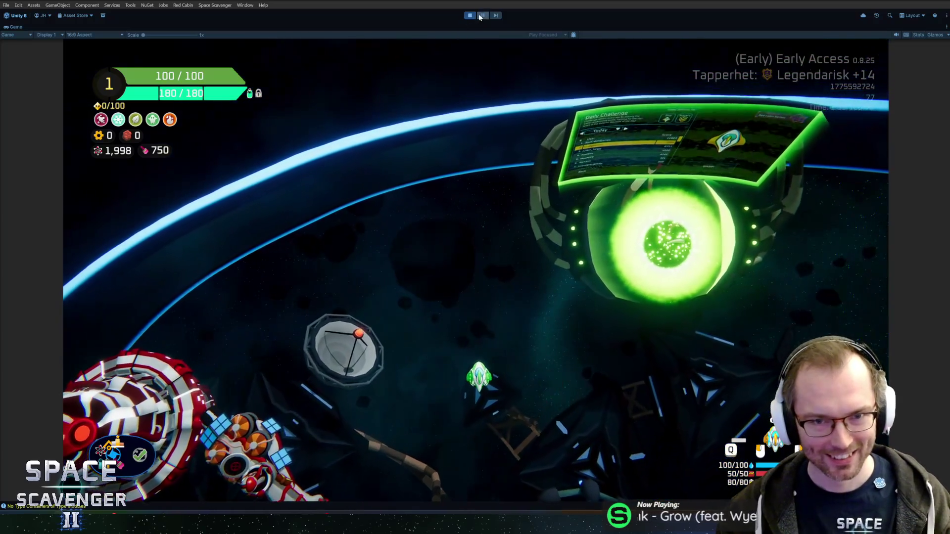
{"action": "left_click", "coordinate": [485, 15]}
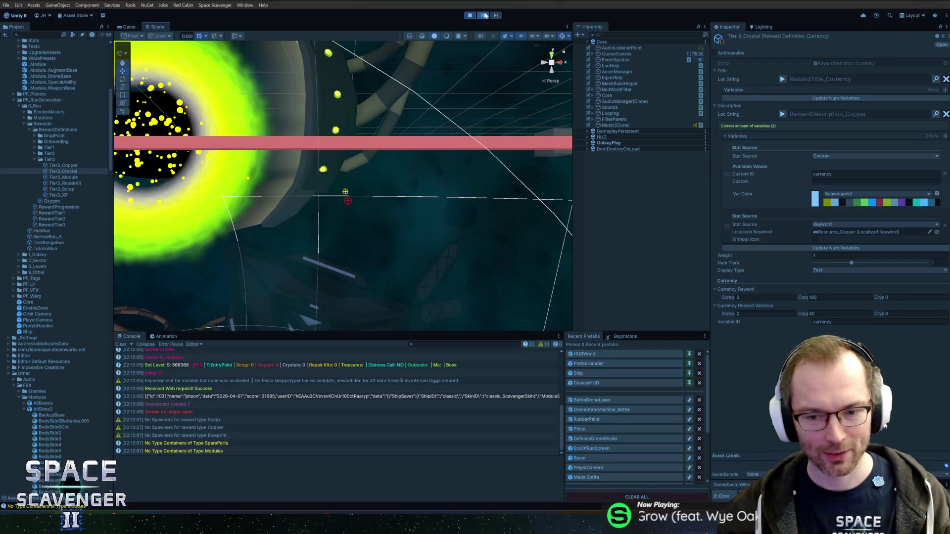
Stop play mode and set Tier3_Crystal's currency reward to 1 Crystal and 0 Copper with zero variance.
{"action": "left_click", "coordinate": [485, 15]}
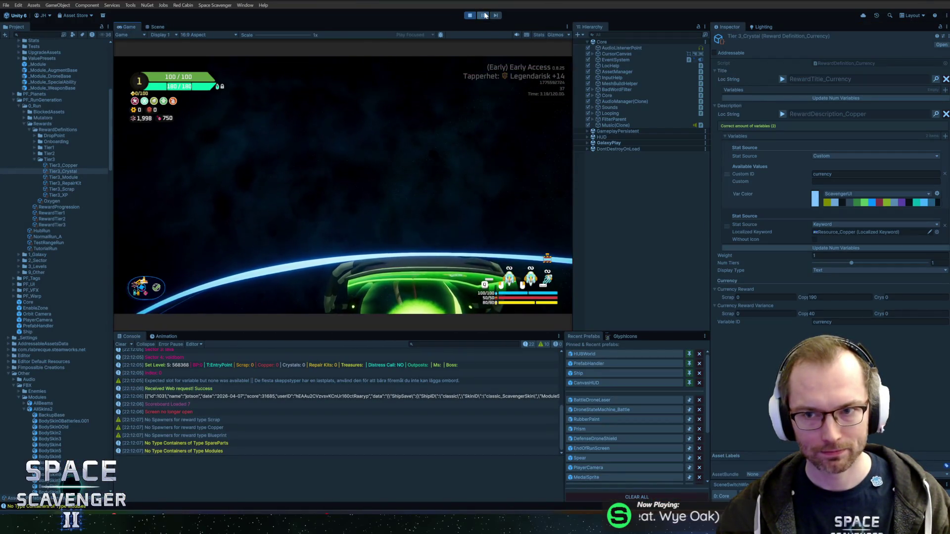
{"action": "left_click", "coordinate": [470, 15]}
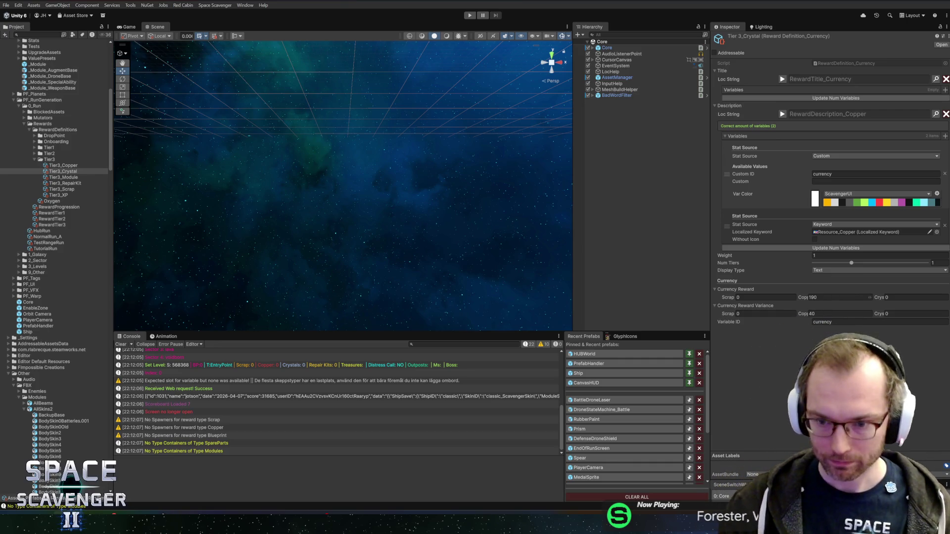
{"action": "left_click", "coordinate": [821, 297]}
{"action": "type", "text": "0"}
{"action": "key", "text": "Tab"}
{"action": "type", "text": "1"}
{"action": "left_click", "coordinate": [725, 305]}
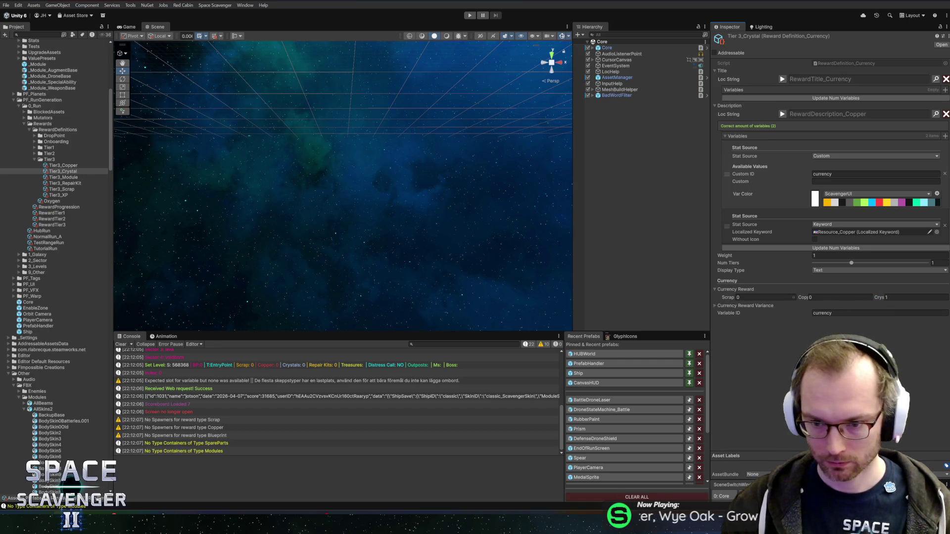
{"action": "left_click", "coordinate": [716, 306]}
{"action": "left_click", "coordinate": [836, 314]}
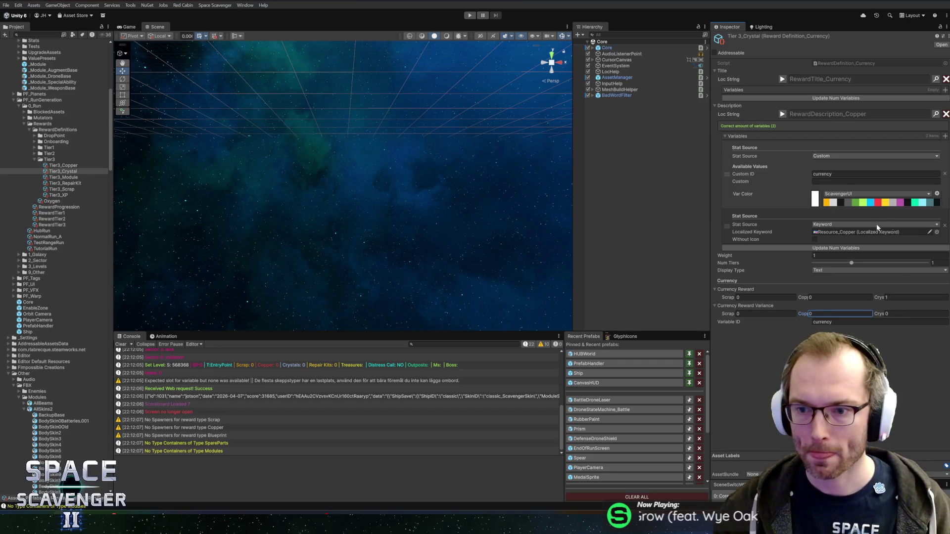
Choose Resource_Crystal as the localized keyword and expand the description preview.
{"action": "left_click", "coordinate": [939, 232]}
{"action": "type", "text": "cryst"}
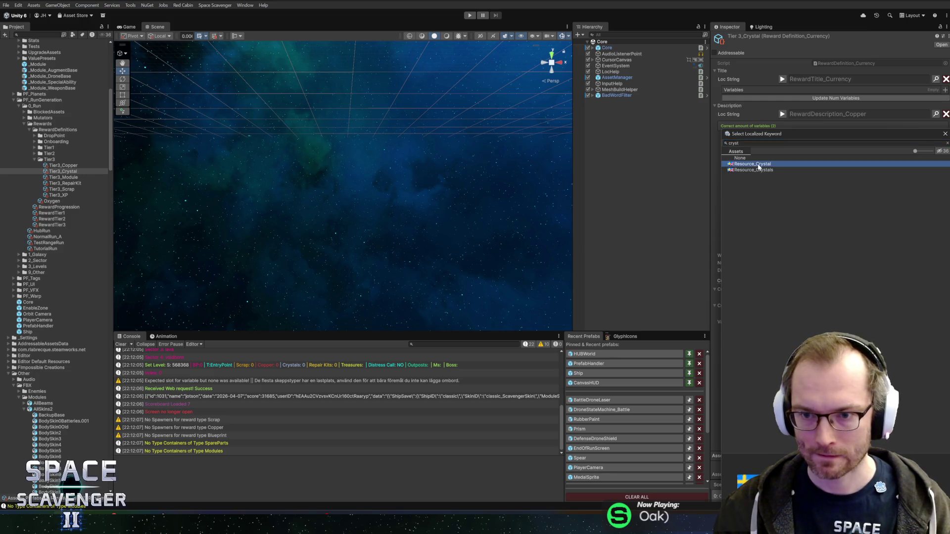
{"action": "double_click", "coordinate": [757, 164]}
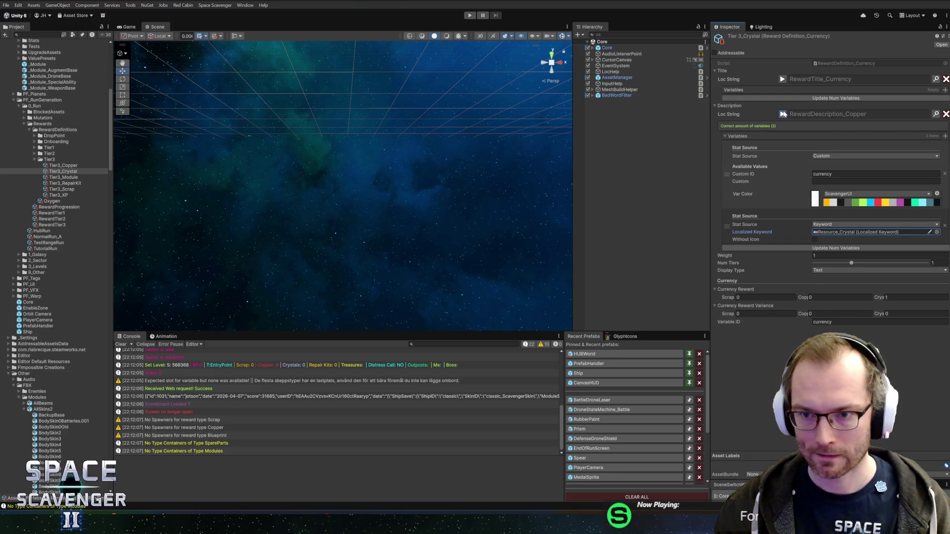
{"action": "left_click", "coordinate": [783, 115]}
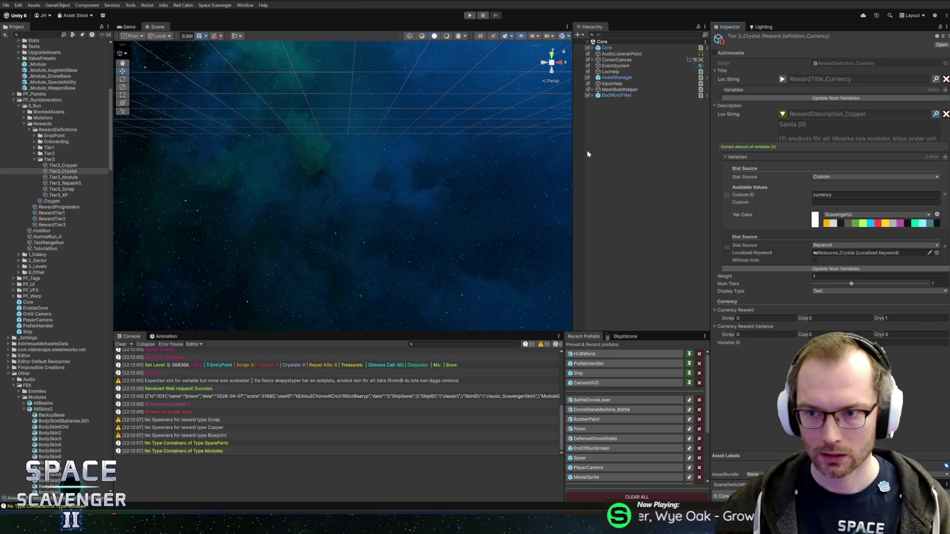
Open the Localization Editor and search its entries for 'reward'.
{"action": "key", "text": "ctrl+l"}
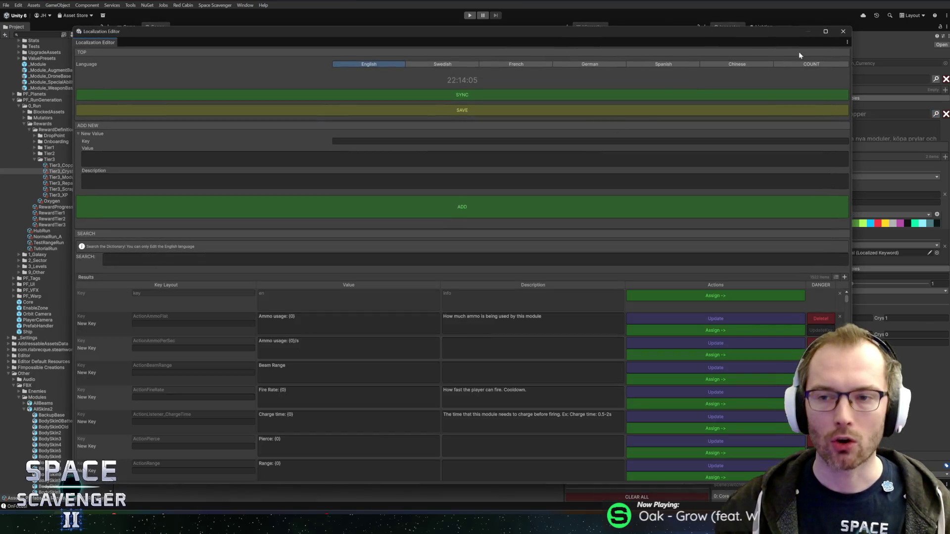
{"action": "left_click", "coordinate": [419, 260]}
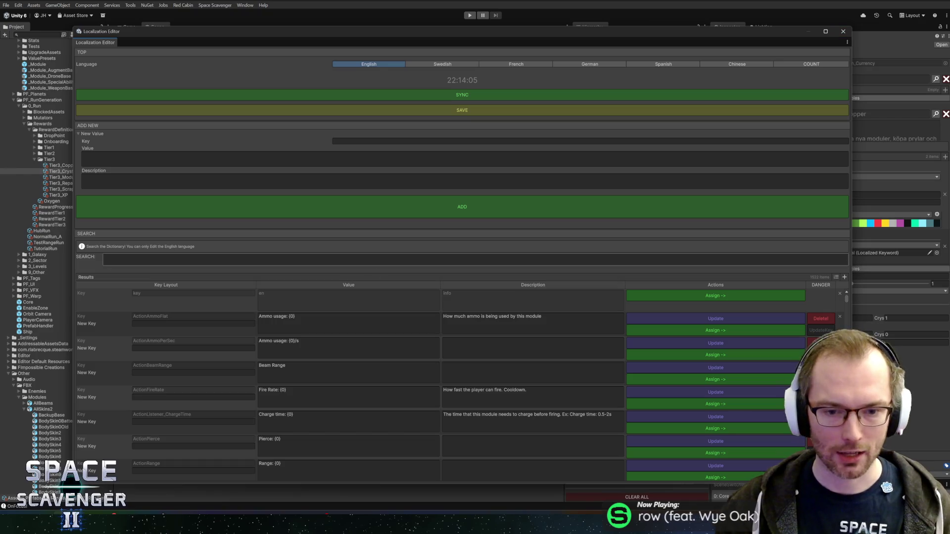
{"action": "type", "text": "rewar"}
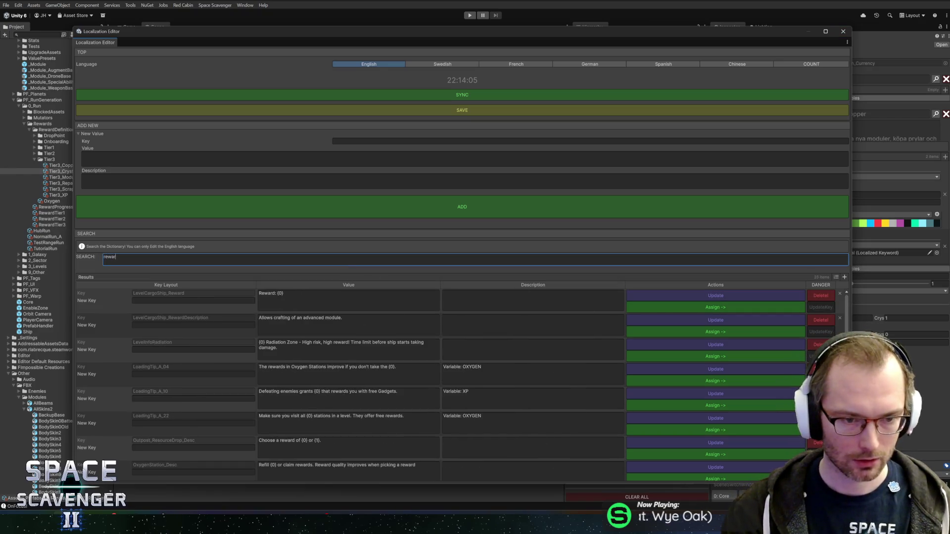
{"action": "type", "text": "ddesc"}
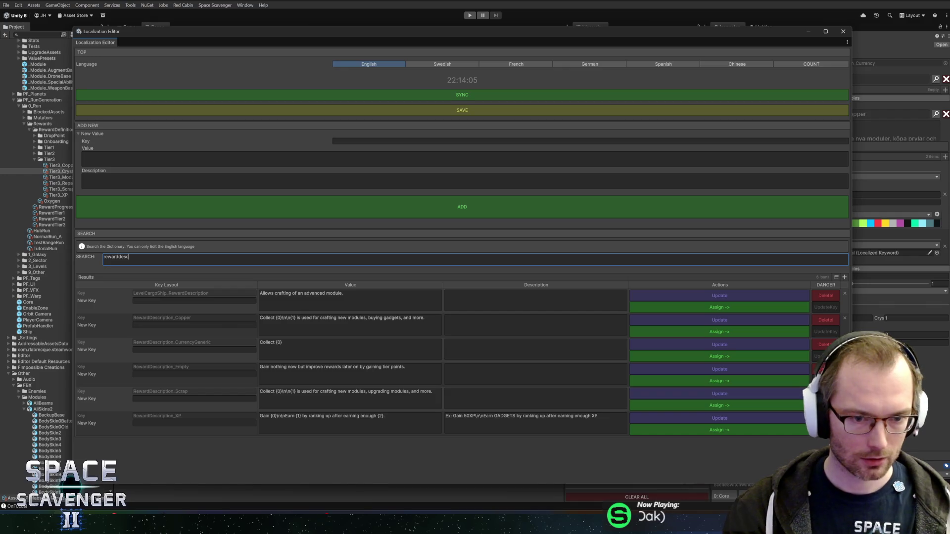
{"action": "key", "text": "ctrl+a"}
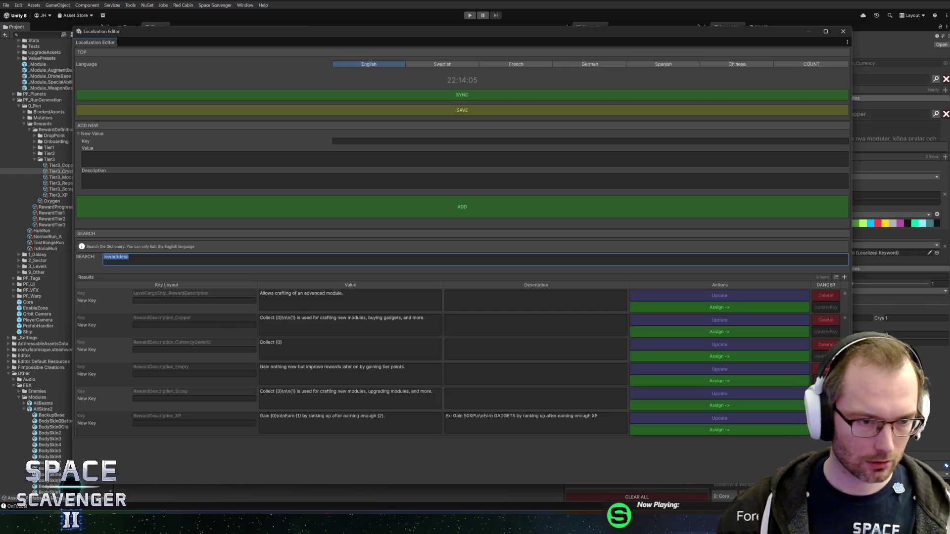
Draft a new RewardDescription_Crystal key with the copper description pasted as its value.
{"action": "left_click", "coordinate": [347, 142]}
{"action": "type", "text": "ewar"}
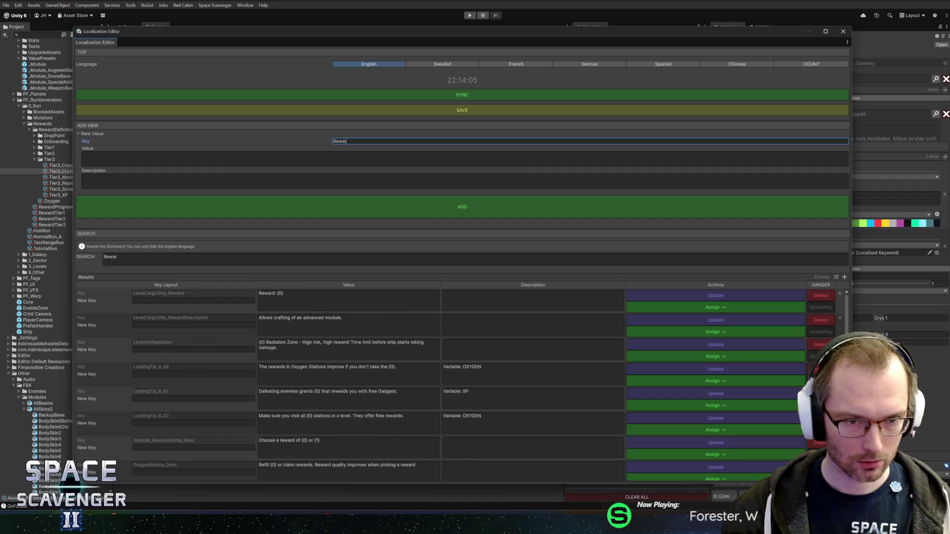
{"action": "type", "text": "dDescription"}
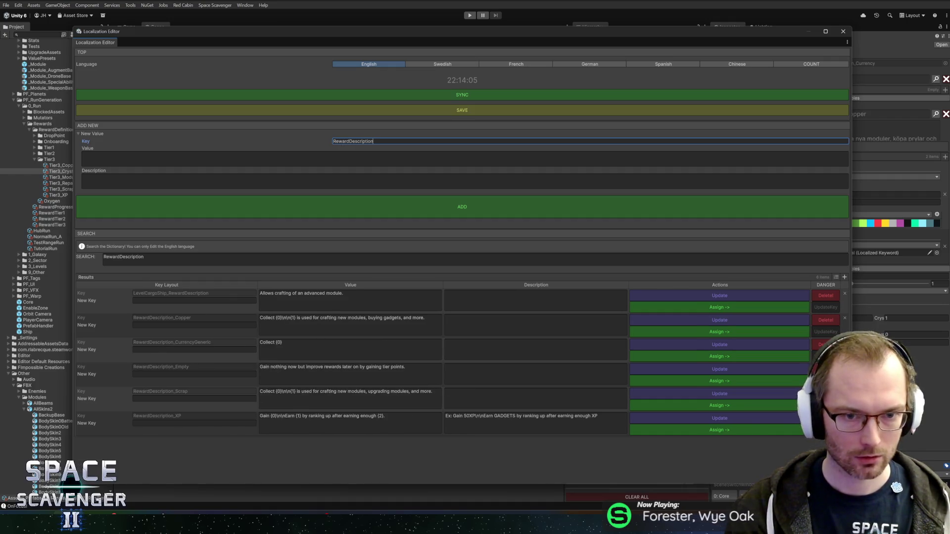
{"action": "type", "text": "_Cr"}
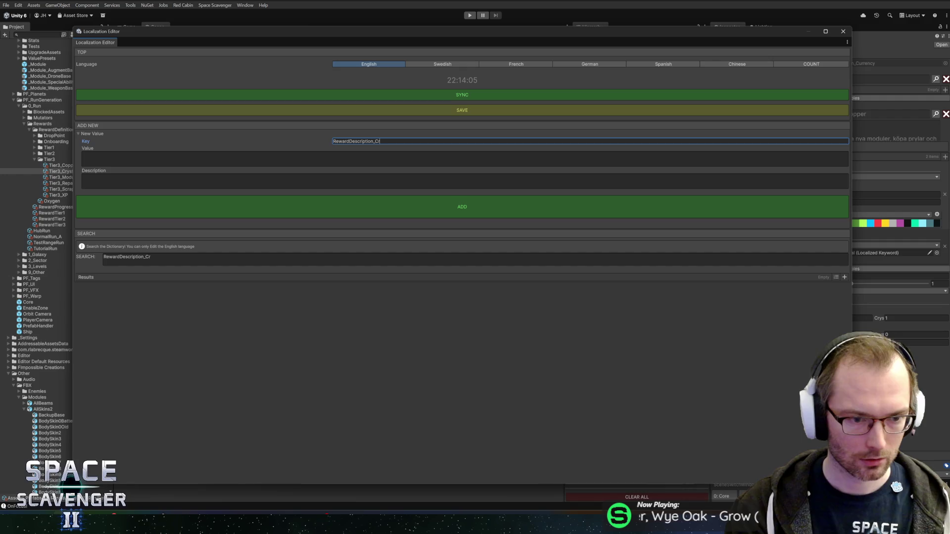
{"action": "key", "text": "BackSpace"}
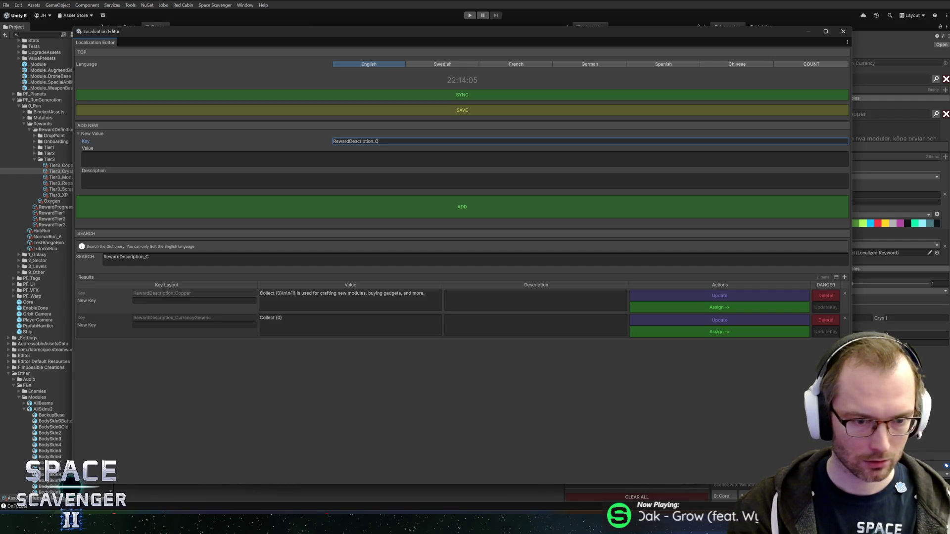
{"action": "left_click", "coordinate": [341, 296]}
{"action": "left_click", "coordinate": [381, 141]}
{"action": "type", "text": "rystal"}
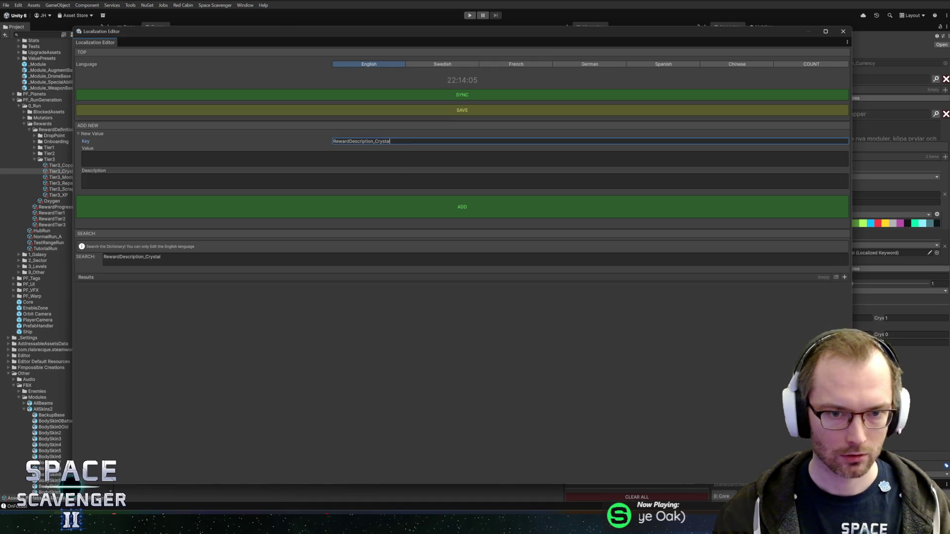
{"action": "left_click", "coordinate": [465, 158]}
{"action": "type", "text": "Collect {0}\\n\\n{1} is used for crafting new modules, buying gadgets, and more."}
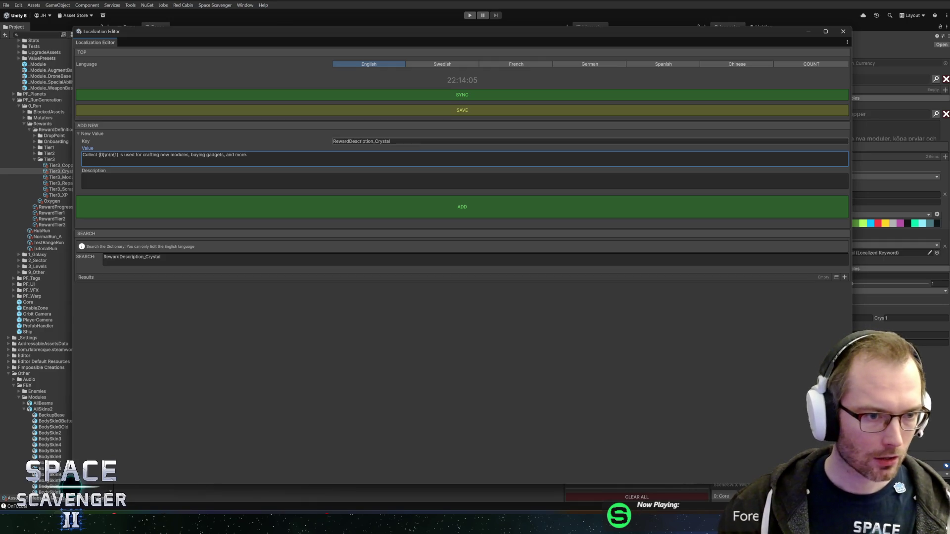
Reword the value so {1} are for buying epic {2} at the Gadget merchant.
{"action": "left_click", "coordinate": [118, 155]}
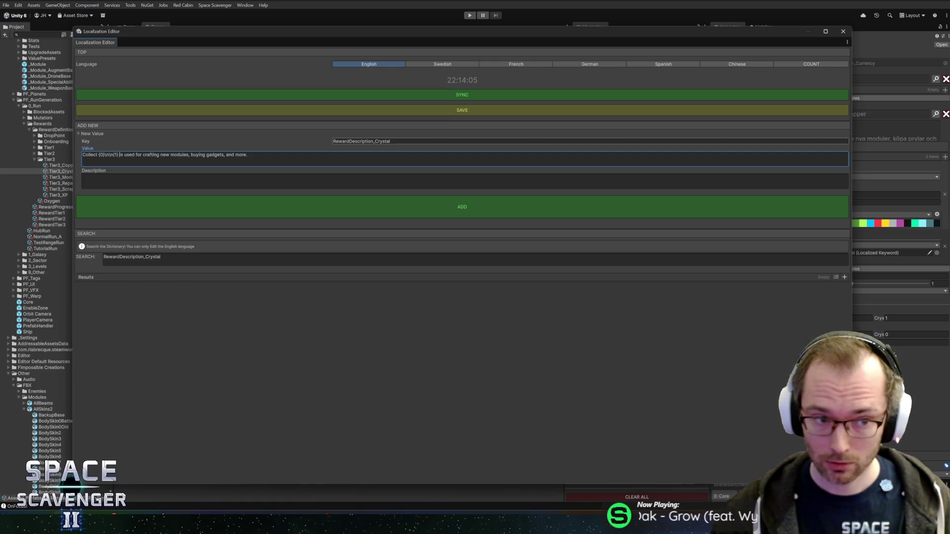
{"action": "type", "text": "are"}
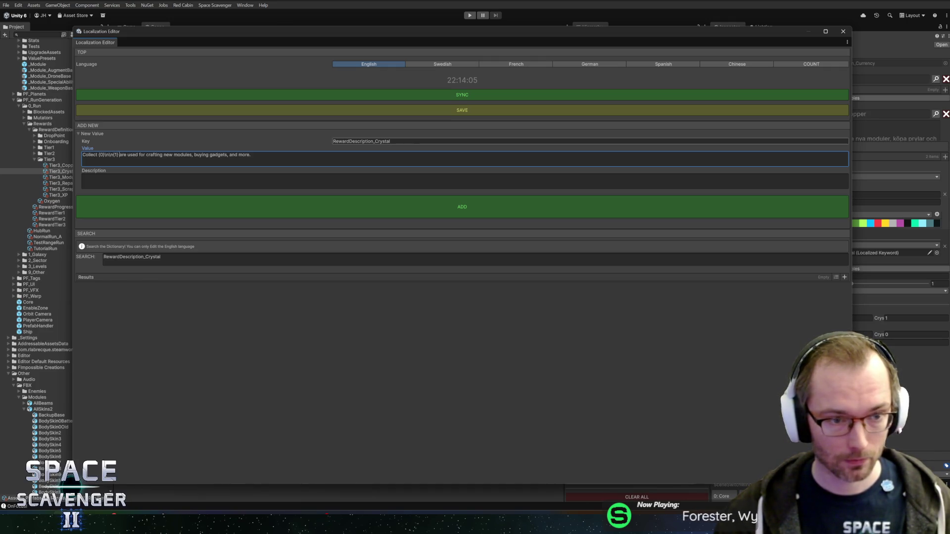
{"action": "key", "text": "shift+End"}
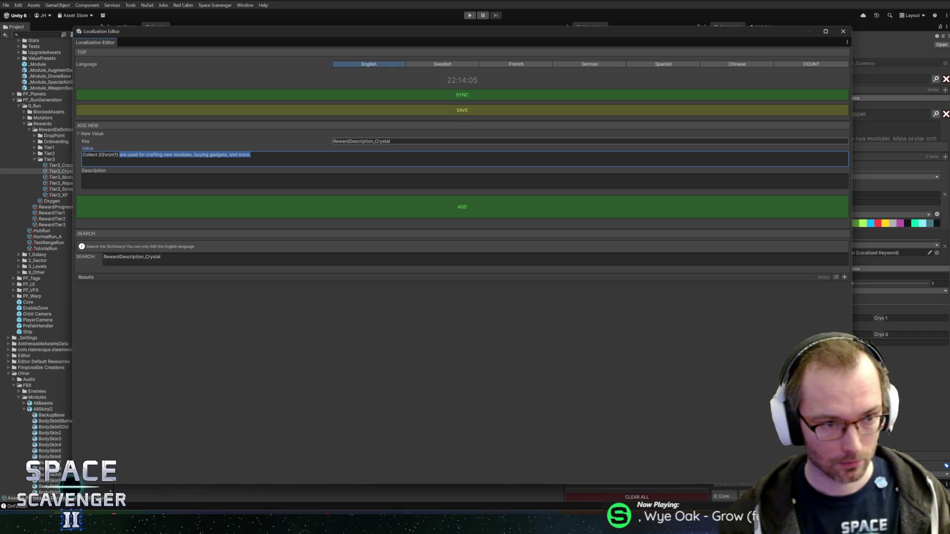
{"action": "key", "text": "Left"}
{"action": "key", "text": "ctrl+shift+Right"}
{"action": "key", "text": "shift+End"}
{"action": "key", "text": "Delete"}
{"action": "type", "text": "buying"}
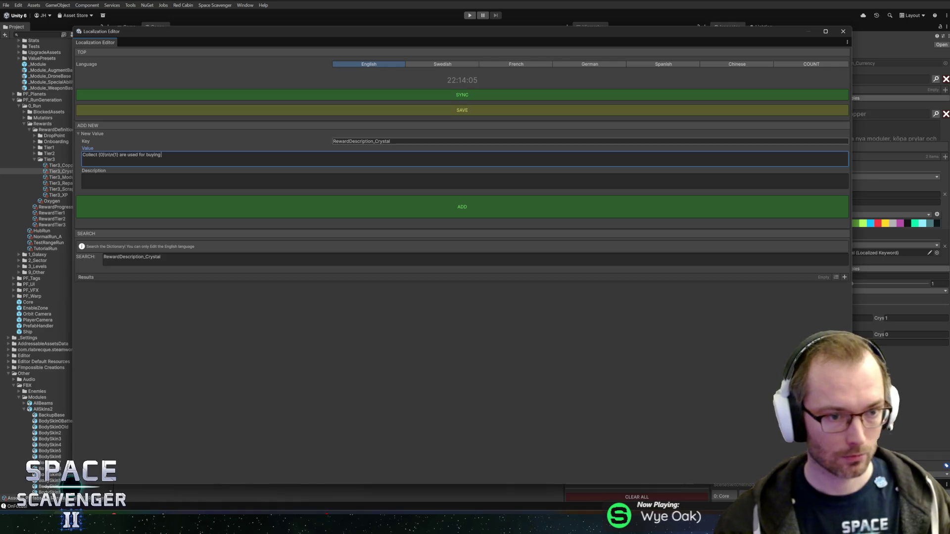
{"action": "type", "text": " epic {2} at the G"}
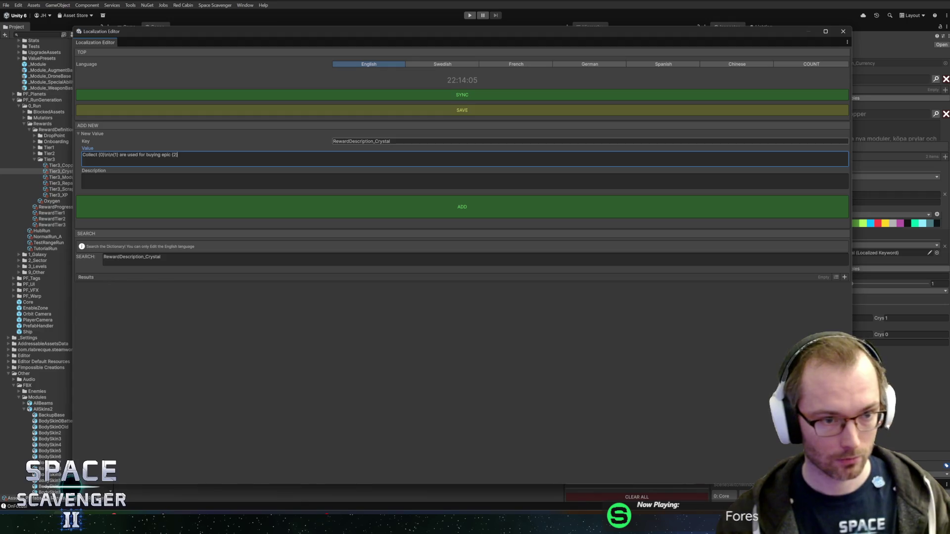
{"action": "type", "text": "adg"}
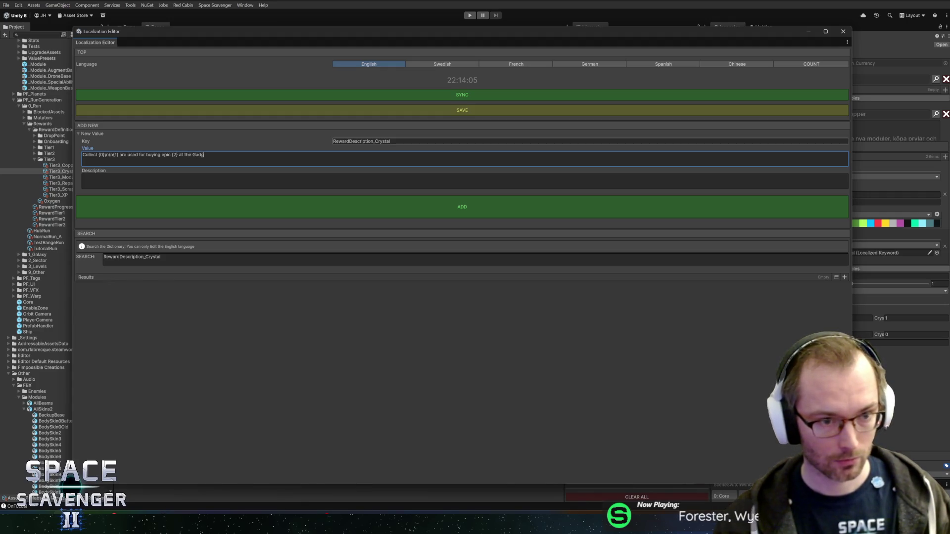
{"action": "type", "text": "et Merchant"}
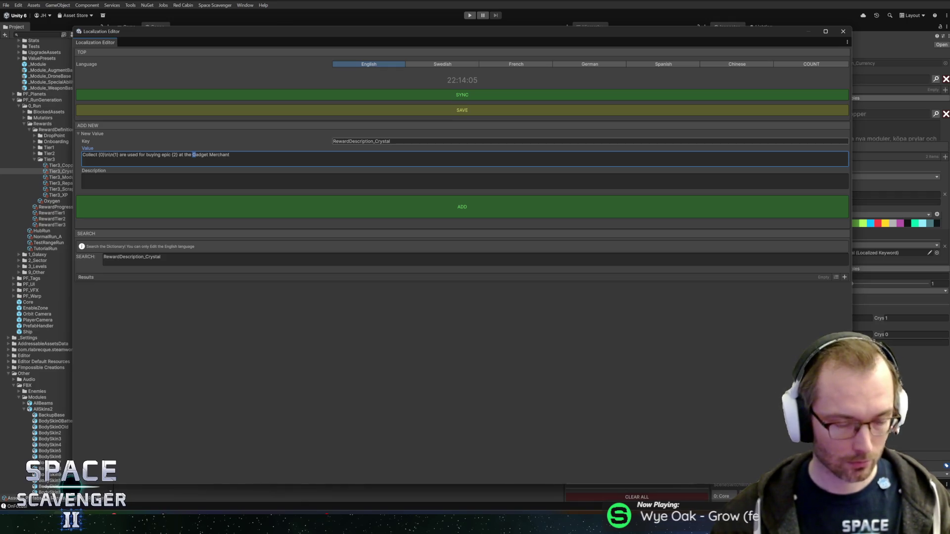
{"action": "key", "text": "shift+Right"}
{"action": "type", "text": "m"}
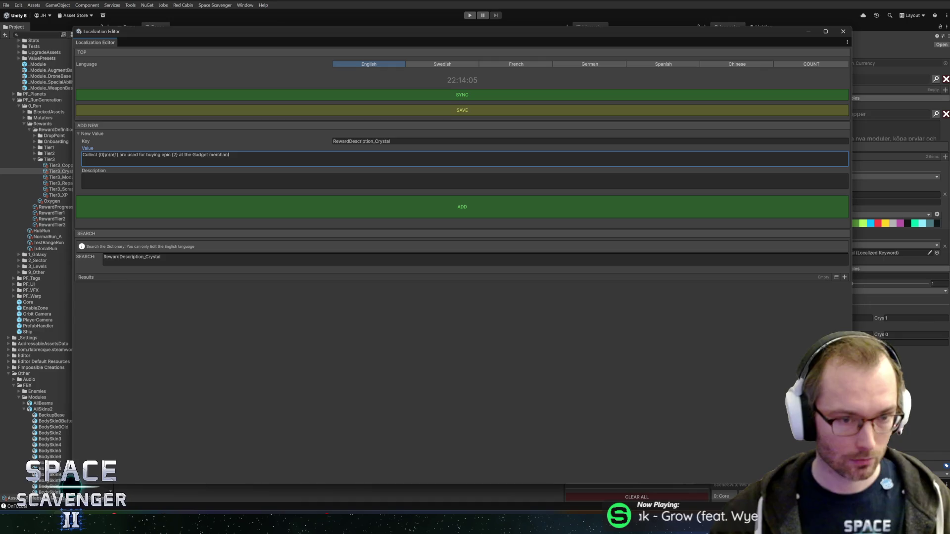
Write a description saying crystals buy epic gadgets at the Gadget merchant, and add the entry.
{"action": "left_click", "coordinate": [293, 188]}
{"action": "type", "text": "Collec 1"}
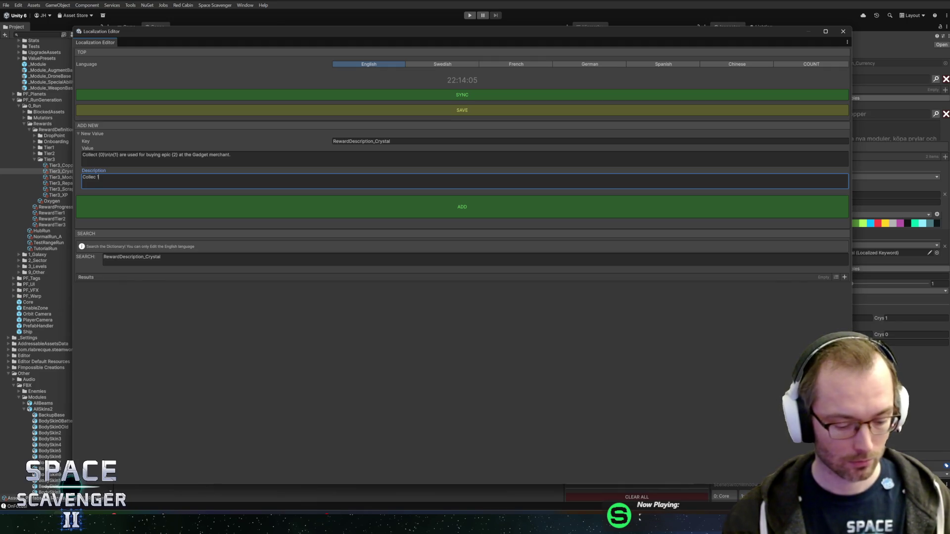
{"action": "type", "text": "CRYSTAL"}
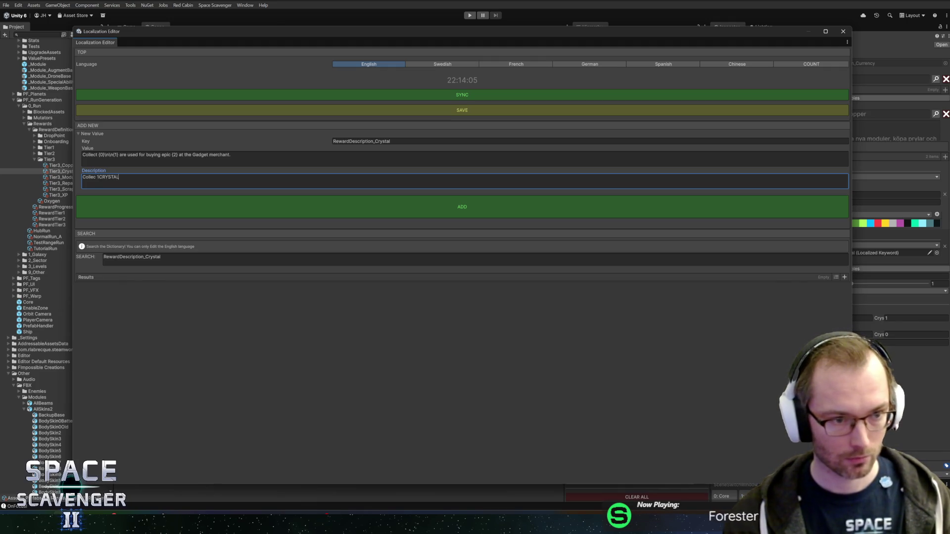
{"action": "key", "text": "BackSpace"}
{"action": "key", "text": "BackSpace"}
{"action": "key", "text": "BackSpace"}
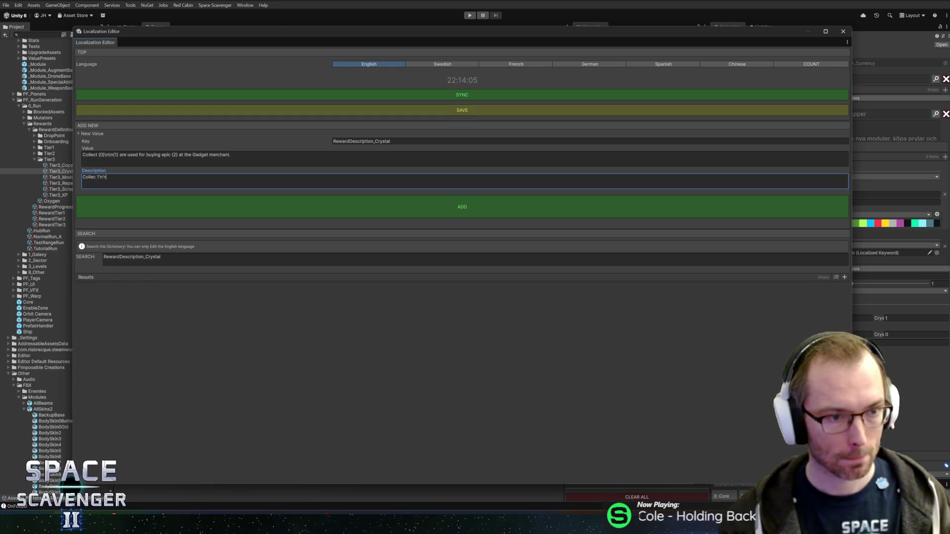
{"action": "key", "text": "BackSpace"}
{"action": "key", "text": "BackSpace"}
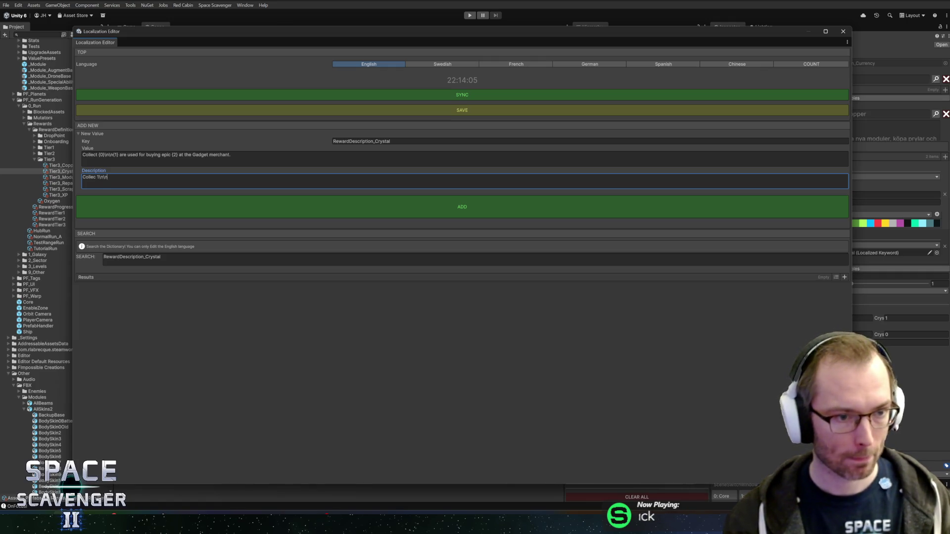
{"action": "type", "text": "RYSTALS are used for bu"}
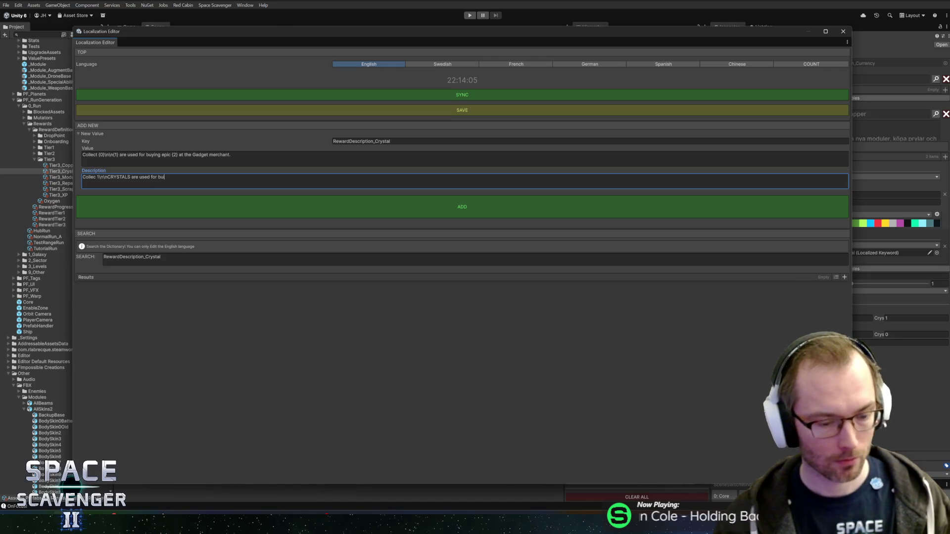
{"action": "type", "text": "ing epic GADGET"}
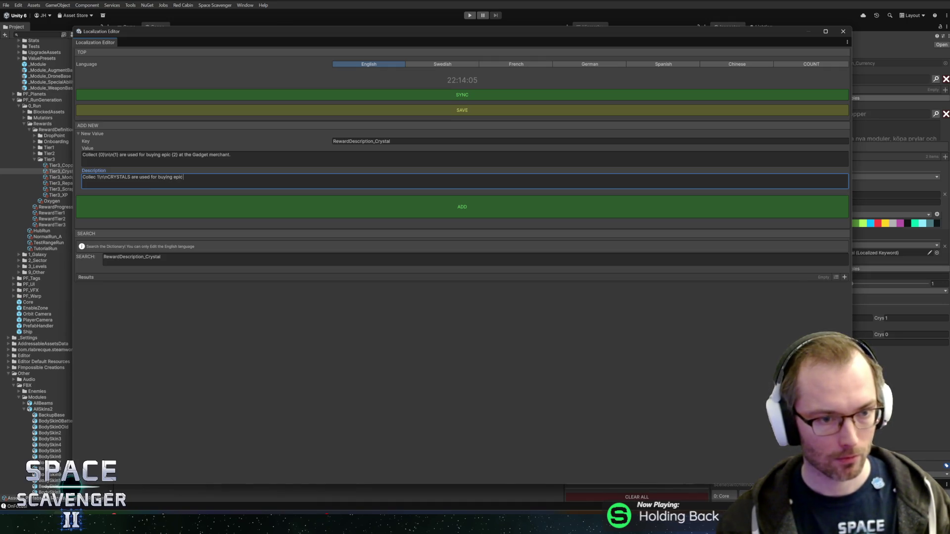
{"action": "type", "text": "S at the Gadget me"}
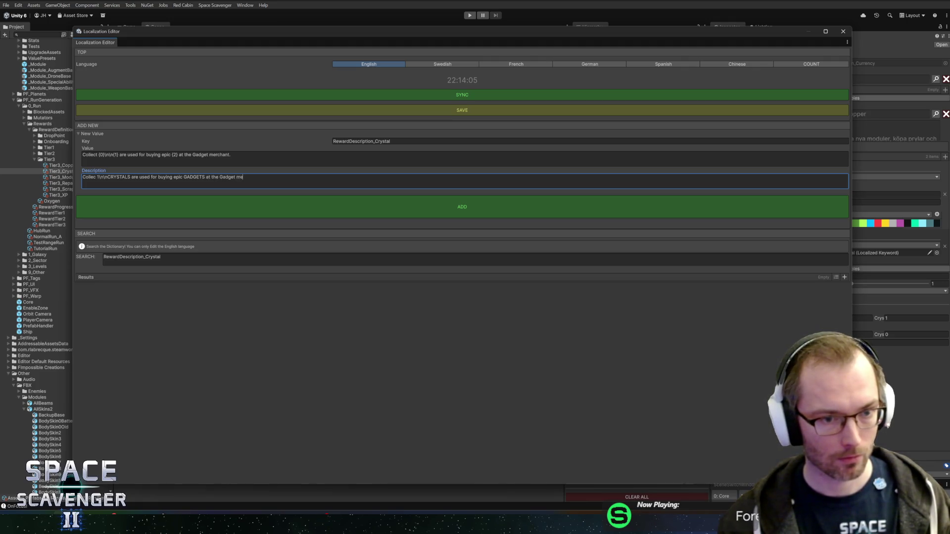
{"action": "type", "text": "rmerchant."}
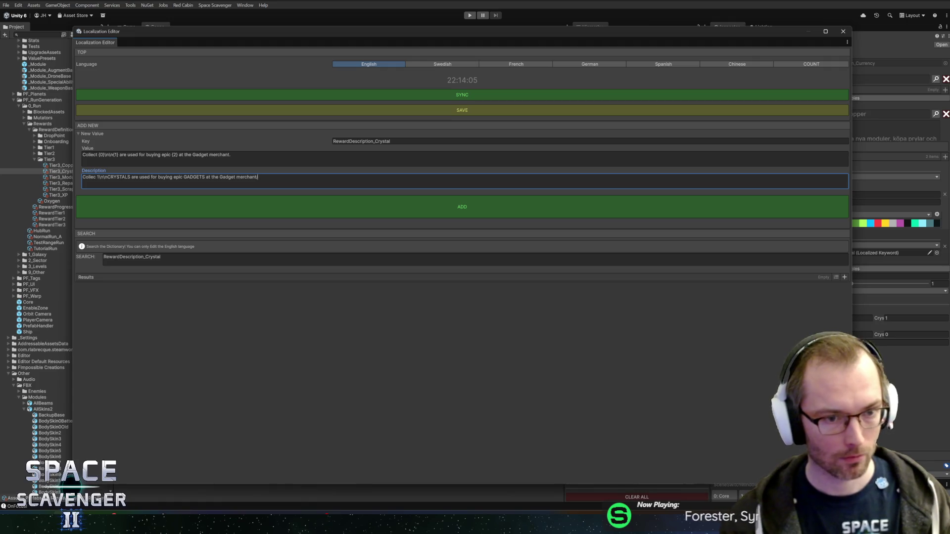
{"action": "left_click", "coordinate": [357, 206]}
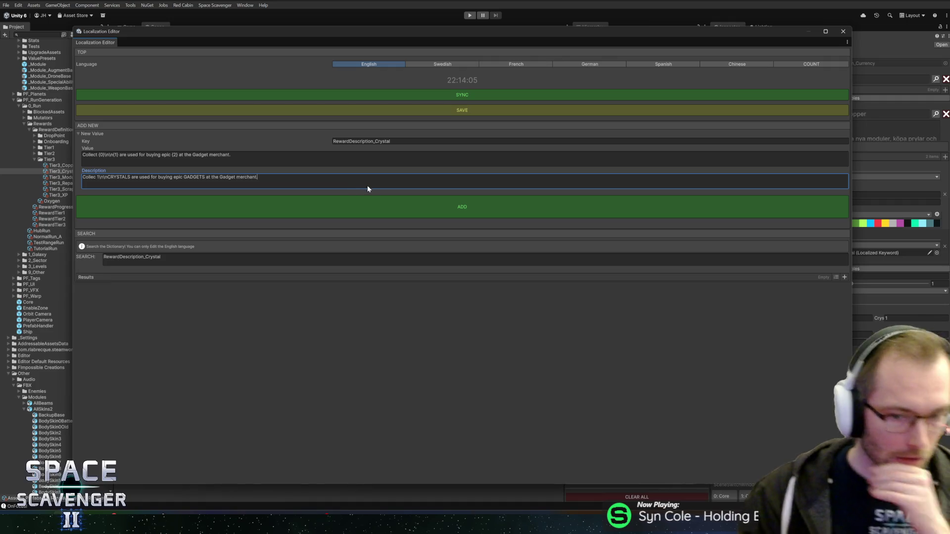
{"action": "left_click", "coordinate": [378, 206]}
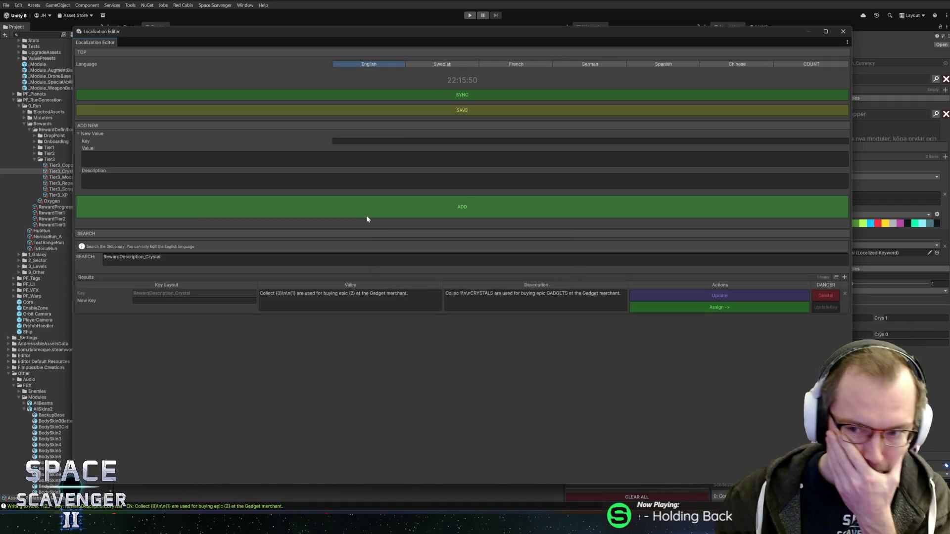
Close the Localization Editor and enter Play mode.
{"action": "left_click", "coordinate": [843, 31]}
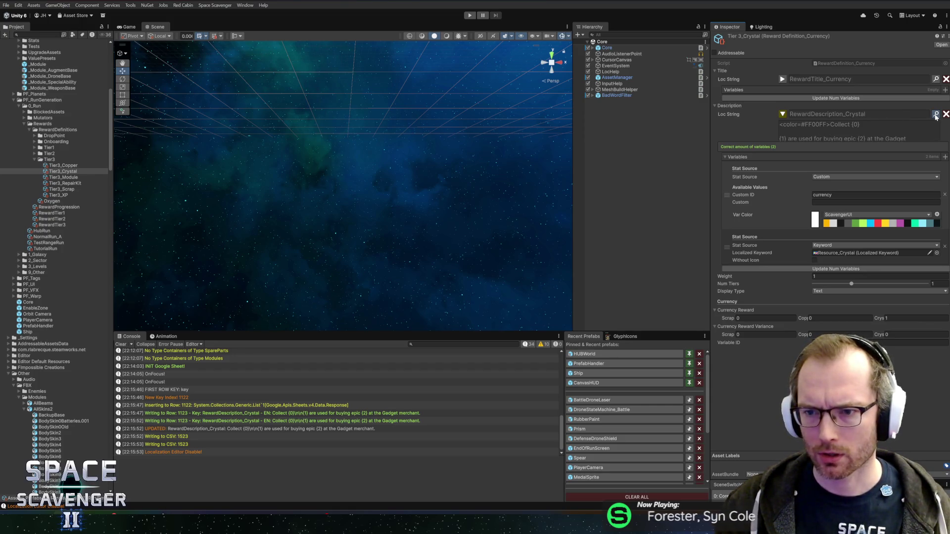
{"action": "left_click", "coordinate": [935, 115]}
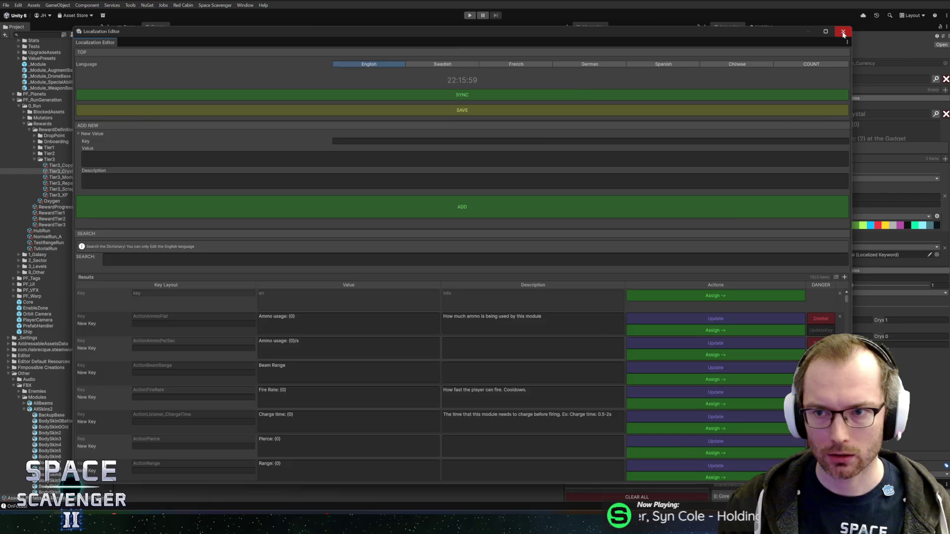
{"action": "left_click", "coordinate": [844, 33]}
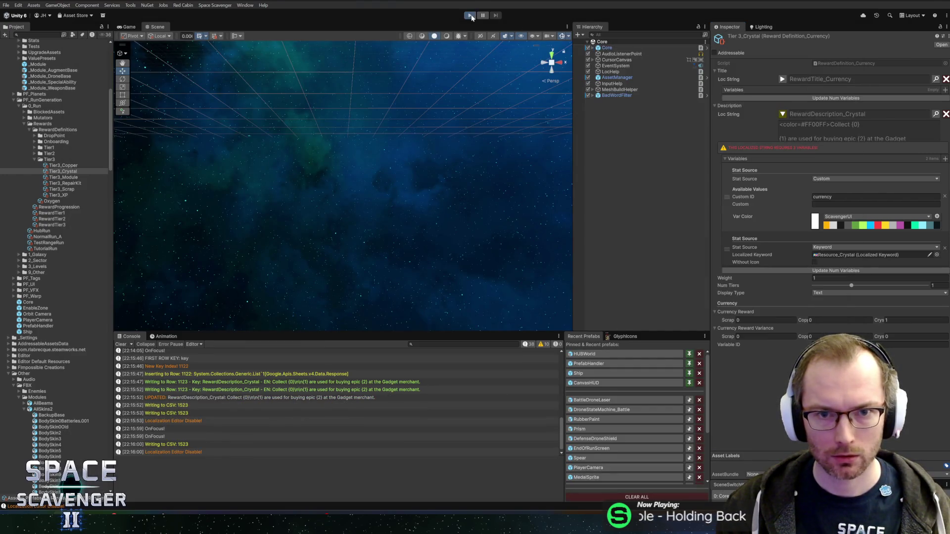
{"action": "left_click", "coordinate": [470, 16]}
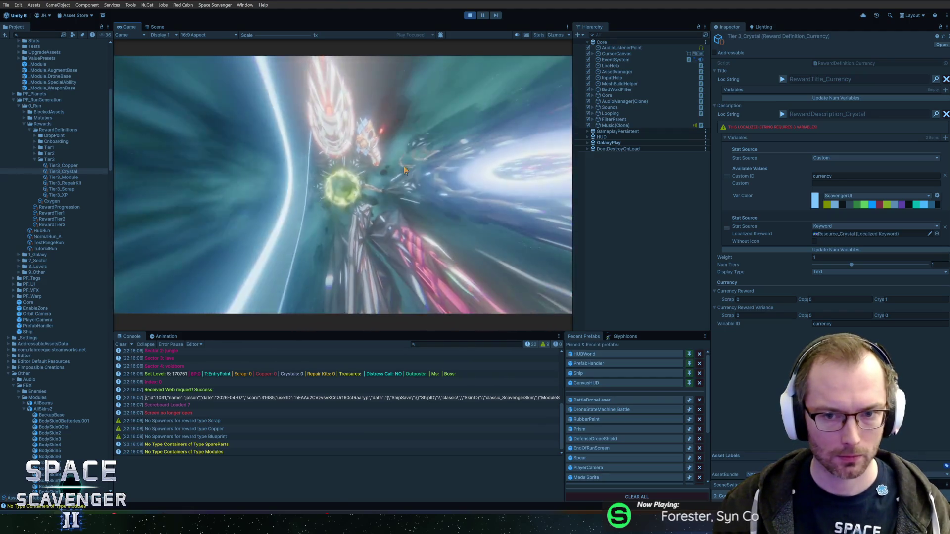
Set the in-game language to English in Settings, resume, then stop Play mode.
{"action": "key", "text": "Escape"}
{"action": "left_click", "coordinate": [195, 246]}
{"action": "left_click", "coordinate": [482, 108]}
{"action": "left_click", "coordinate": [451, 124]}
{"action": "key", "text": "Escape"}
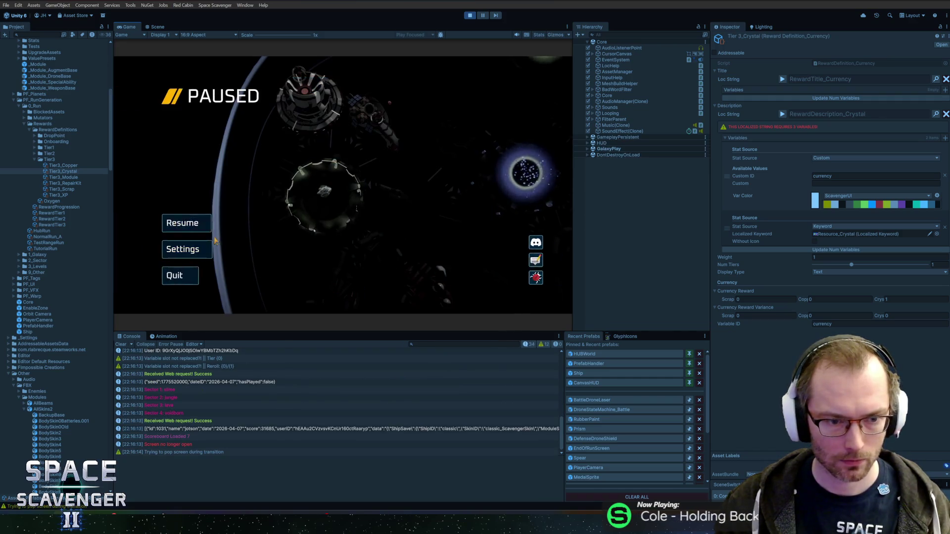
{"action": "key", "text": "Escape"}
{"action": "key", "text": "ctrl+p"}
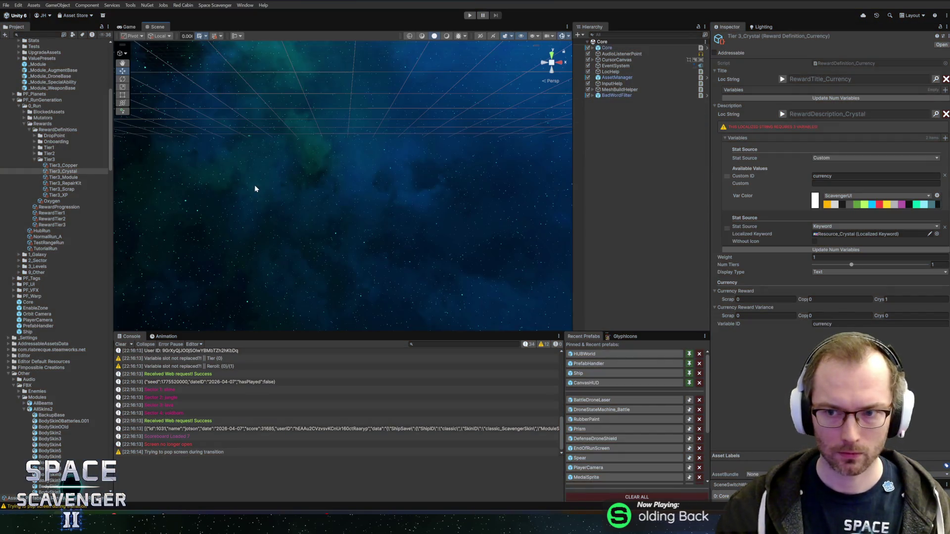
{"action": "left_click", "coordinate": [868, 115]}
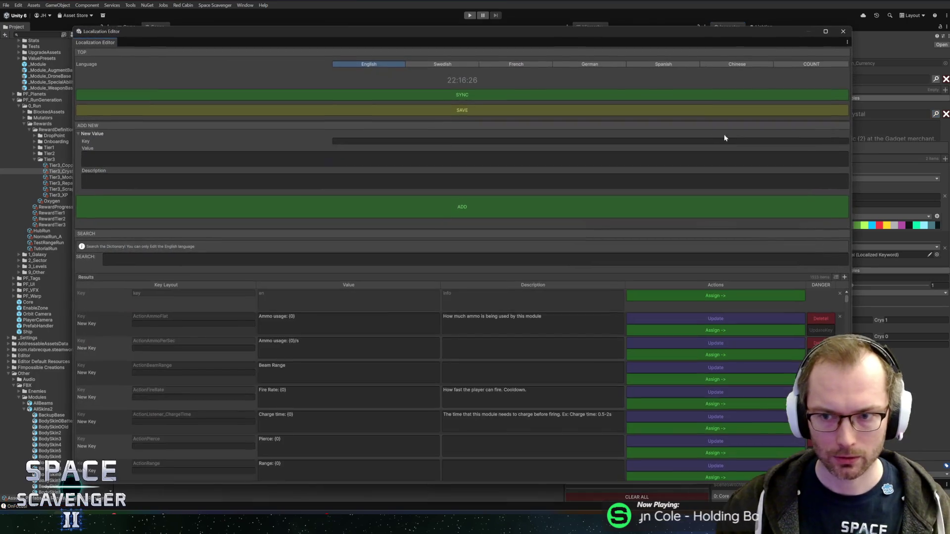
Filter the localization entries by 'crystal', then close the editor.
{"action": "left_click", "coordinate": [360, 255]}
{"action": "type", "text": "crystal"}
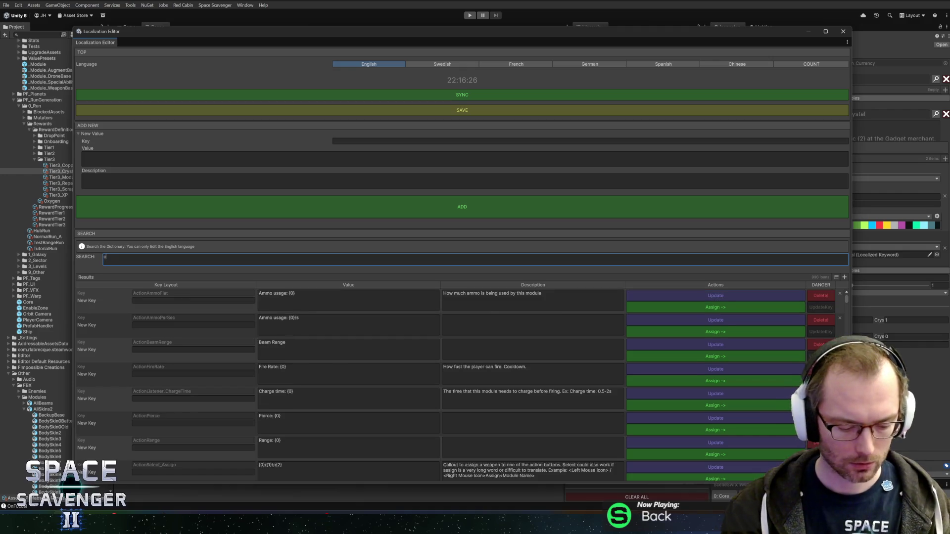
{"action": "left_click", "coordinate": [843, 31]}
Add a third description variable with Keyword source set to Gadgets, then start the game.
{"action": "left_click", "coordinate": [945, 160]}
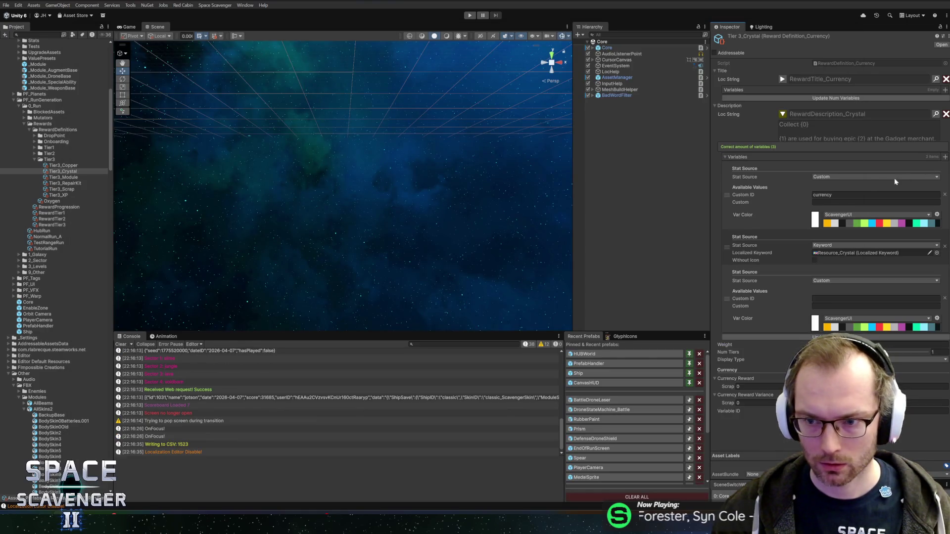
{"action": "left_click", "coordinate": [846, 280]}
{"action": "type", "text": "keyw"}
{"action": "left_click", "coordinate": [833, 296]}
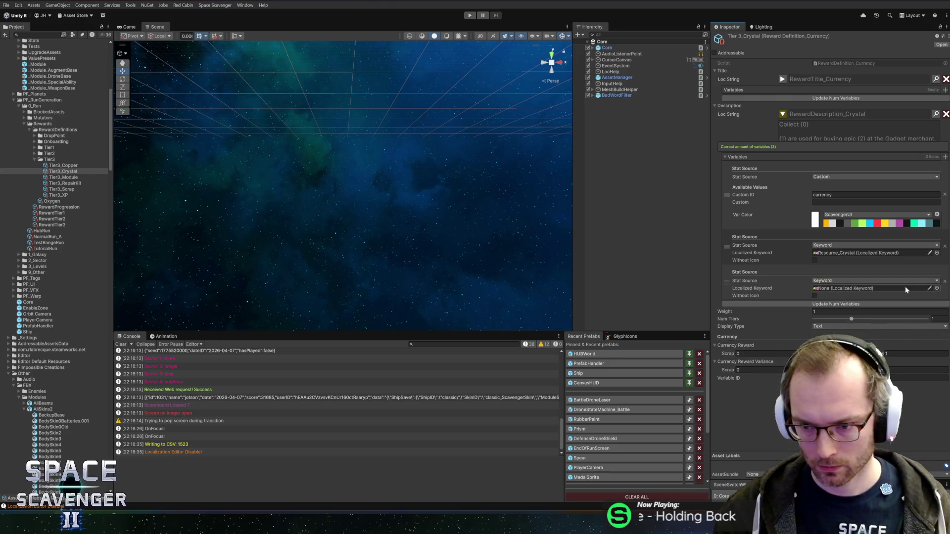
{"action": "left_click", "coordinate": [936, 288]}
{"action": "type", "text": "gadget"}
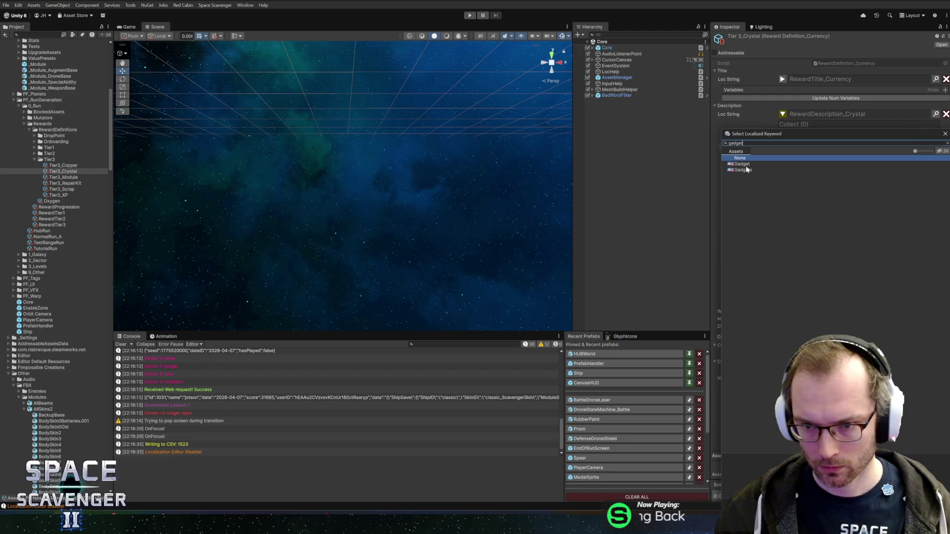
{"action": "double_click", "coordinate": [747, 169]}
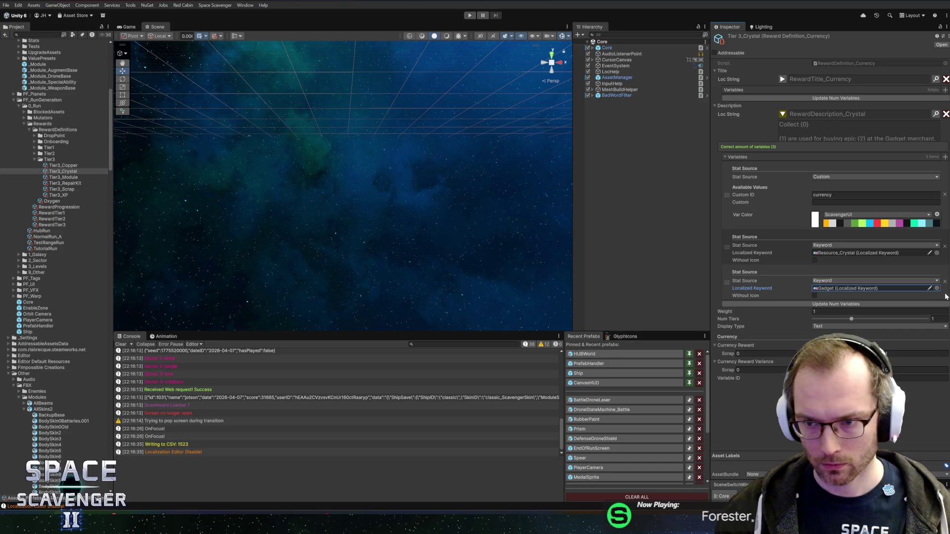
{"action": "left_click", "coordinate": [937, 289]}
{"action": "left_click", "coordinate": [744, 310]}
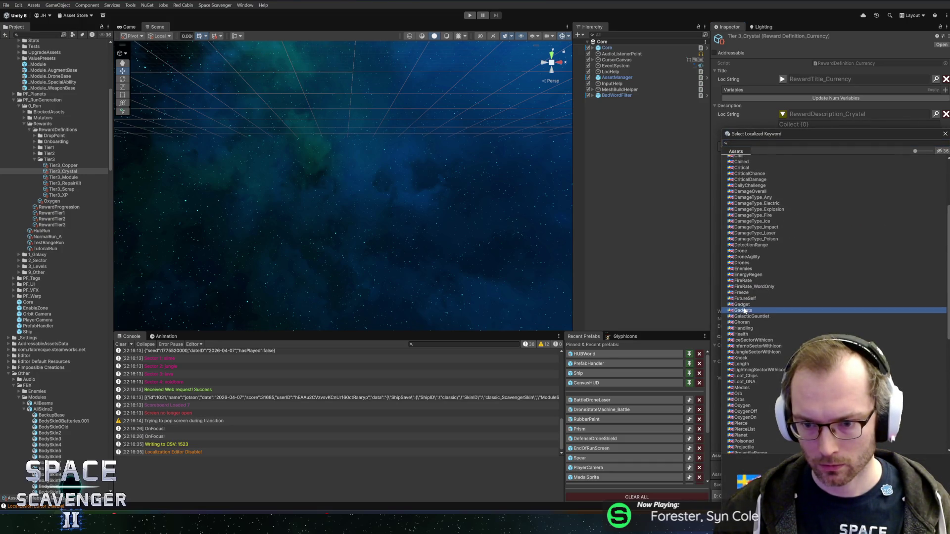
{"action": "double_click", "coordinate": [744, 310]}
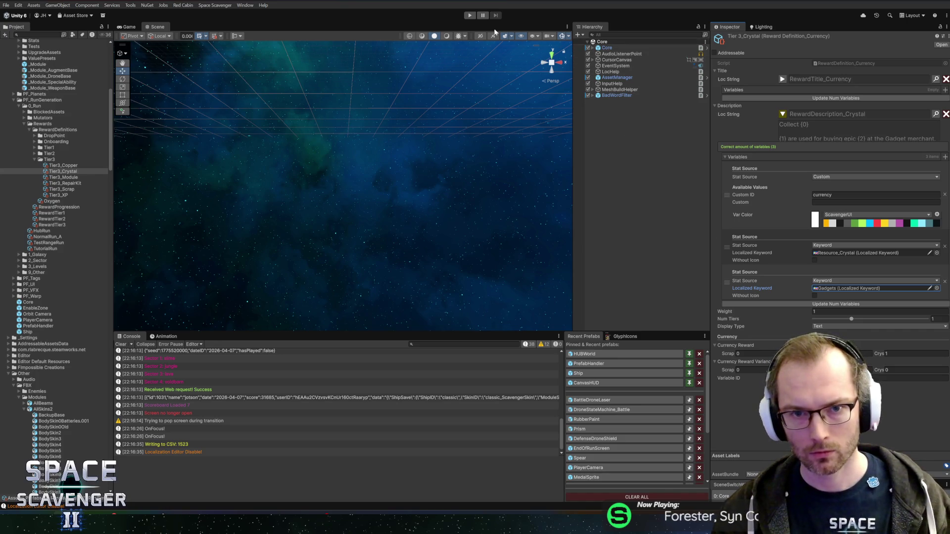
{"action": "left_click", "coordinate": [471, 16]}
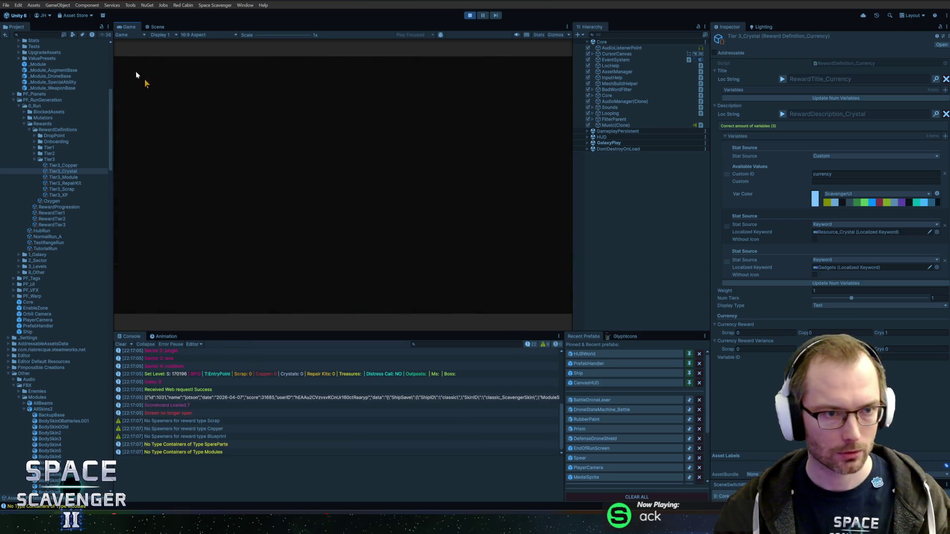
Maximize the Game view, run 'debug oxygen', and fly into the portal to start a Legendary +14 trial.
{"action": "double_click", "coordinate": [129, 27]}
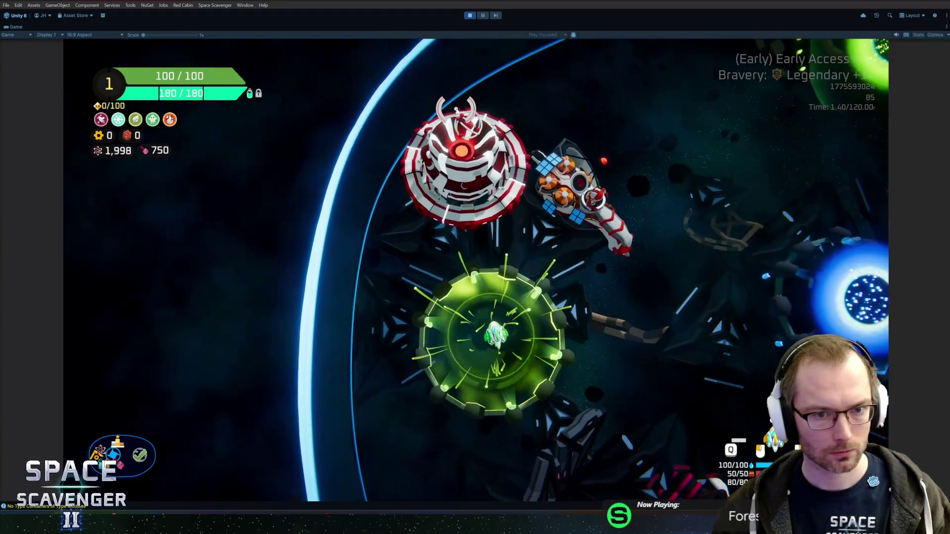
{"action": "key", "text": "grave"}
{"action": "type", "text": "debug oxygen"}
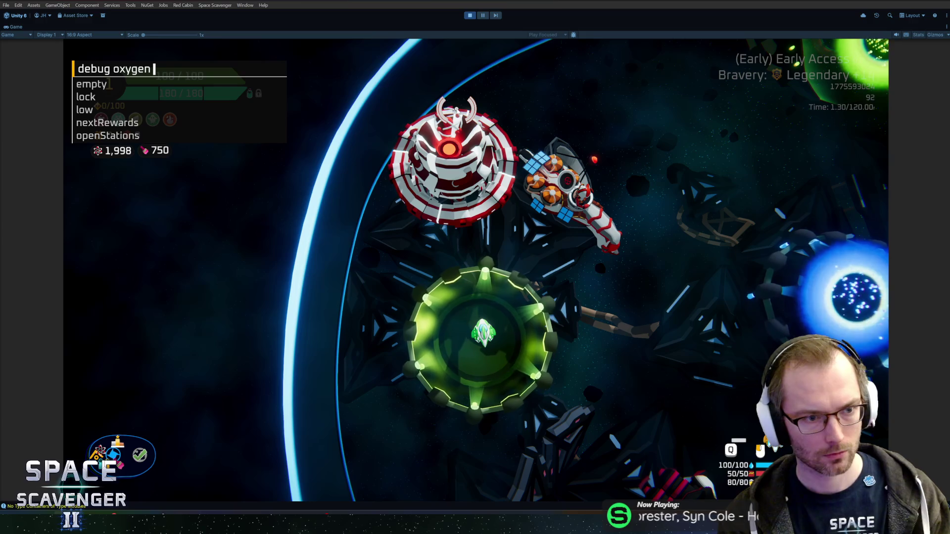
{"action": "key", "text": "grave"}
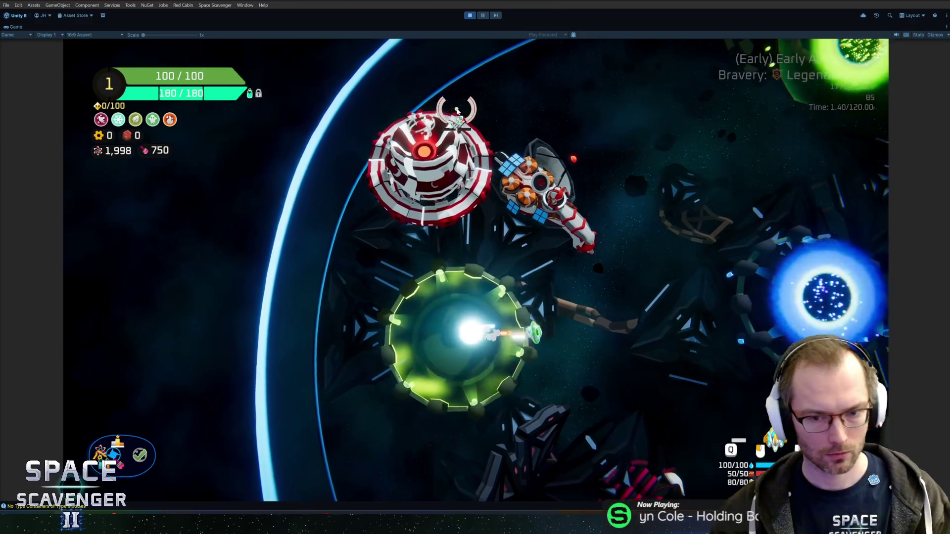
{"action": "key", "text": "d"}
{"action": "key", "text": "e"}
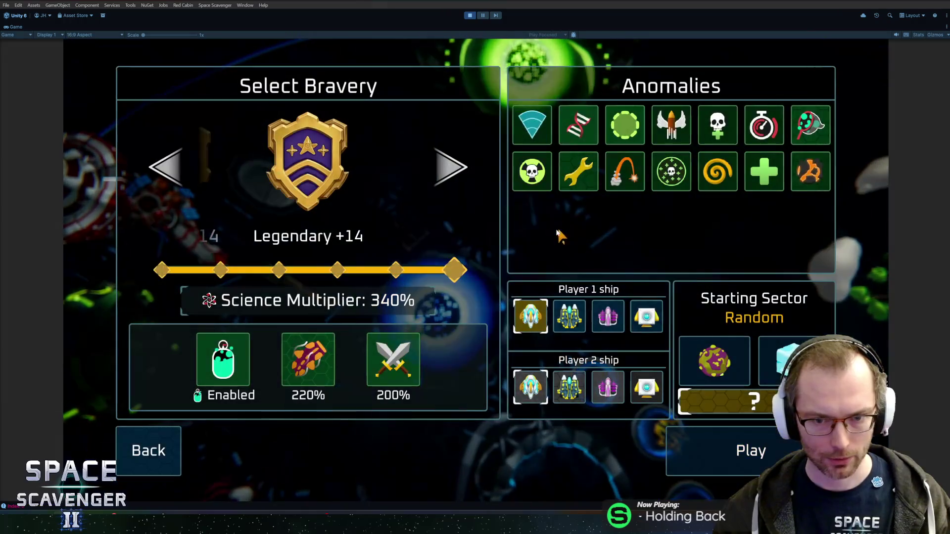
{"action": "key", "text": "Return"}
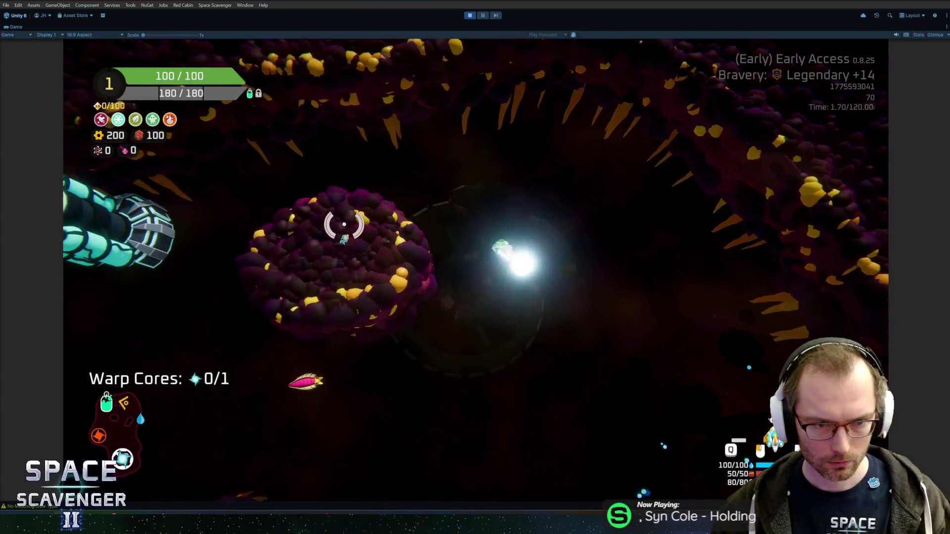
Claim the 58 XP, third, scrap and 43 XP station rewards, choosing Dart Board at rank 2.
{"action": "key", "text": "w"}
{"action": "key", "text": "e"}
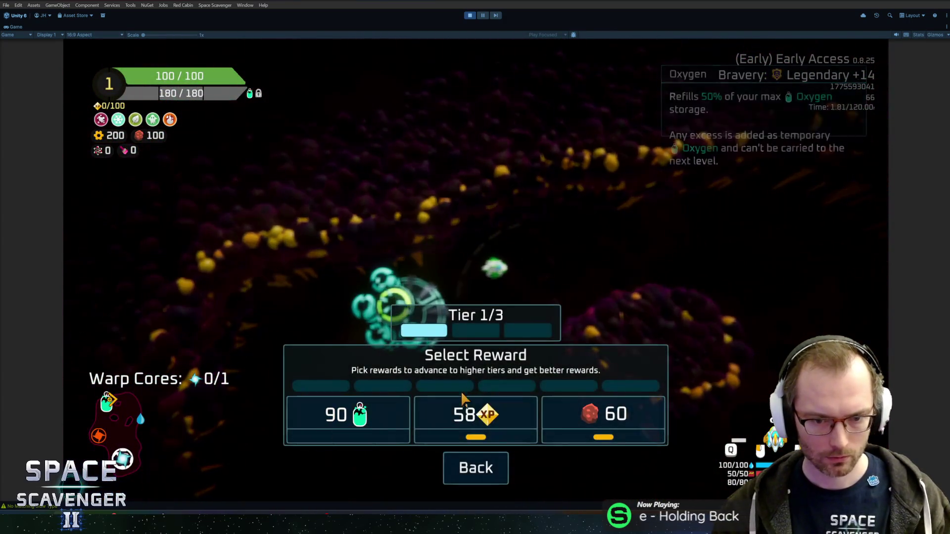
{"action": "left_click", "coordinate": [470, 410]}
{"action": "key", "text": "grave"}
{"action": "type", "text": "debug "}
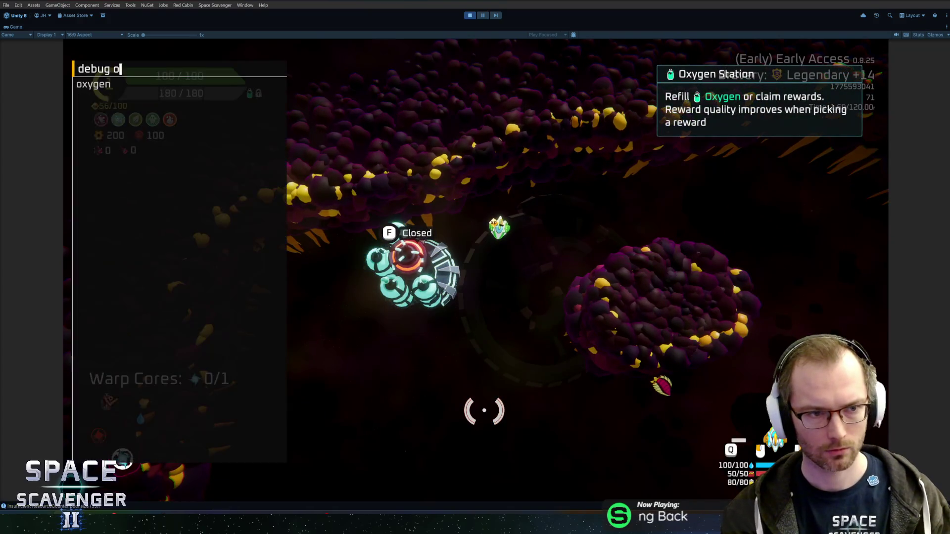
{"action": "type", "text": "oxygen openStations"}
{"action": "key", "text": "Return"}
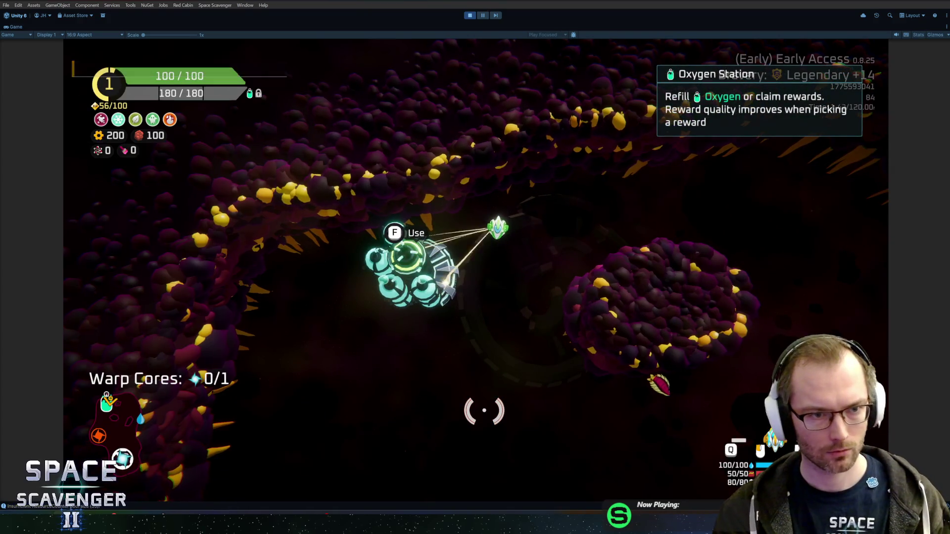
{"action": "key", "text": "f"}
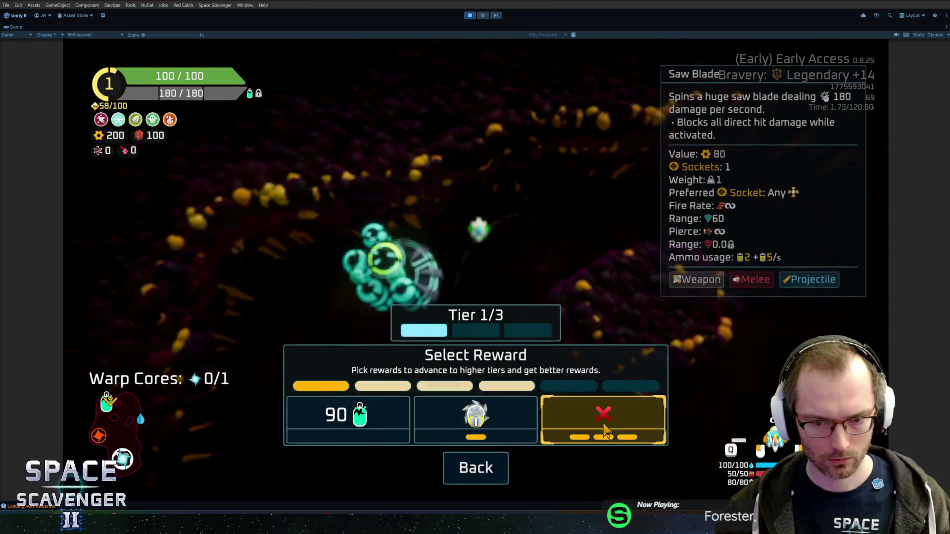
{"action": "left_click", "coordinate": [603, 415]}
{"action": "key", "text": "f"}
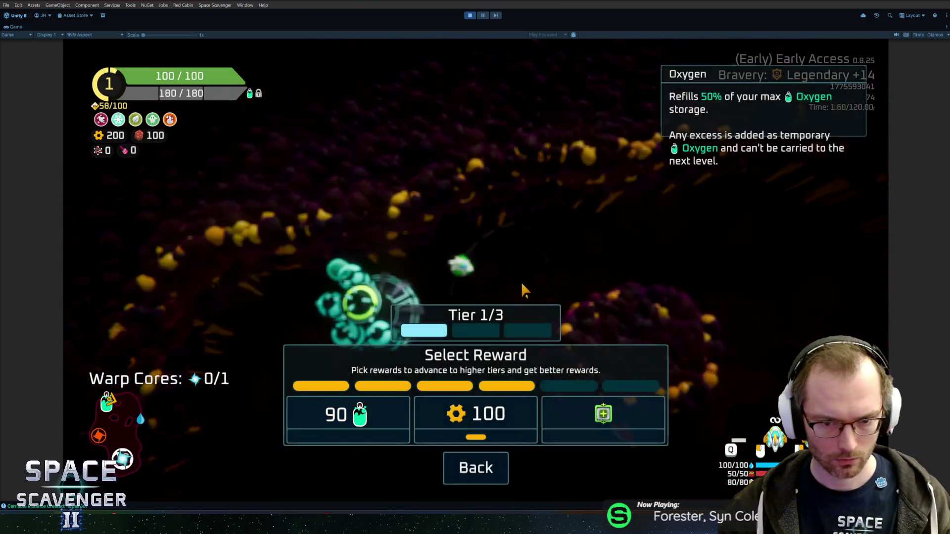
{"action": "left_click", "coordinate": [530, 402]}
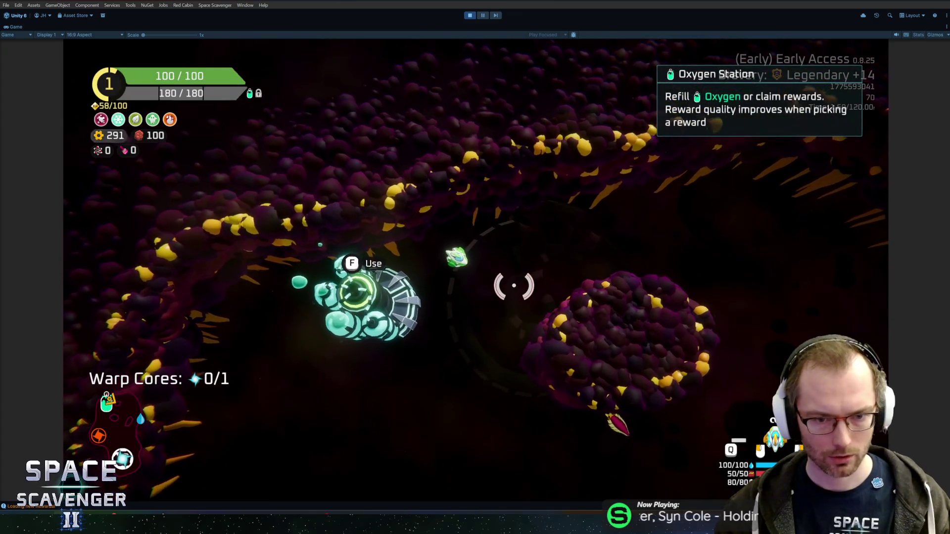
{"action": "key", "text": "f"}
{"action": "left_click", "coordinate": [513, 426]}
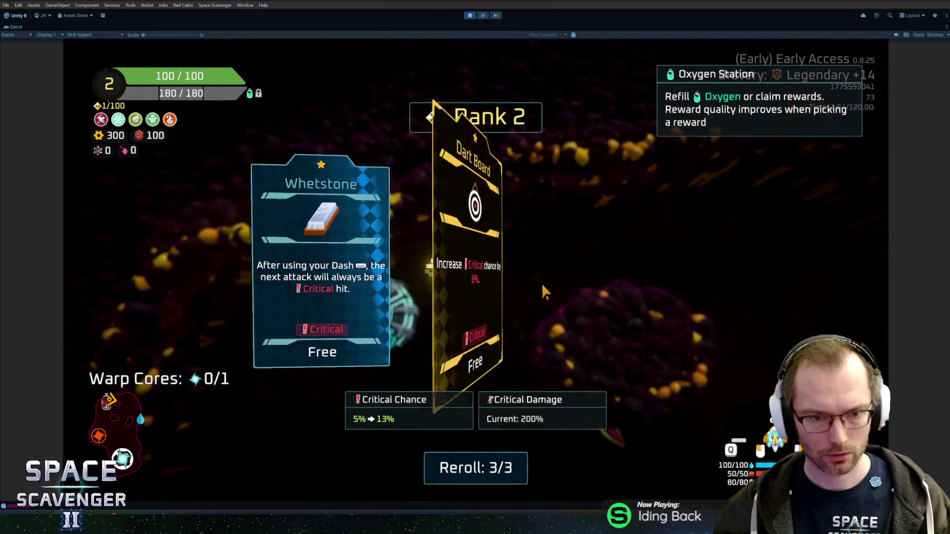
{"action": "left_click", "coordinate": [551, 269]}
Reopen the station via the debug console and claim the third, 190 scrap and empty rewards.
{"action": "key", "text": "grave"}
{"action": "key", "text": "grave"}
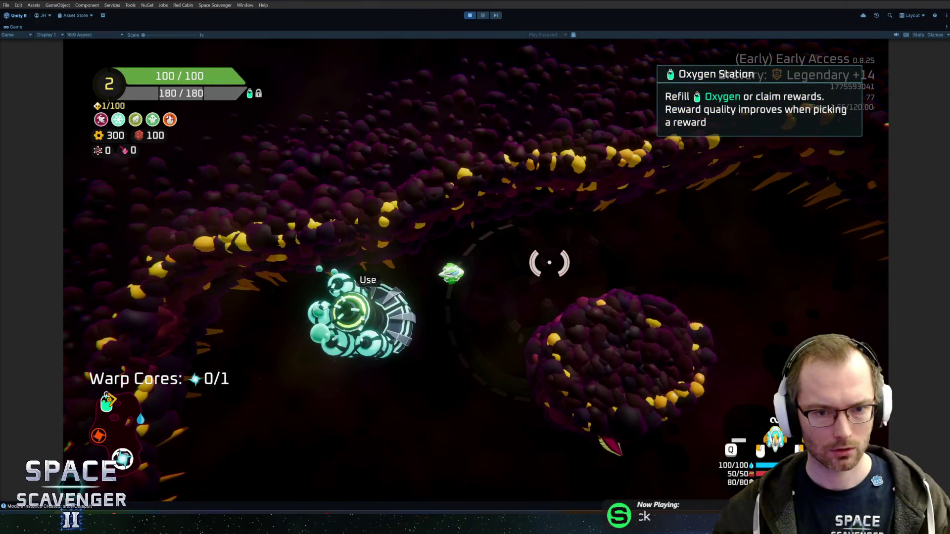
{"action": "key", "text": "f"}
{"action": "left_click", "coordinate": [579, 414]}
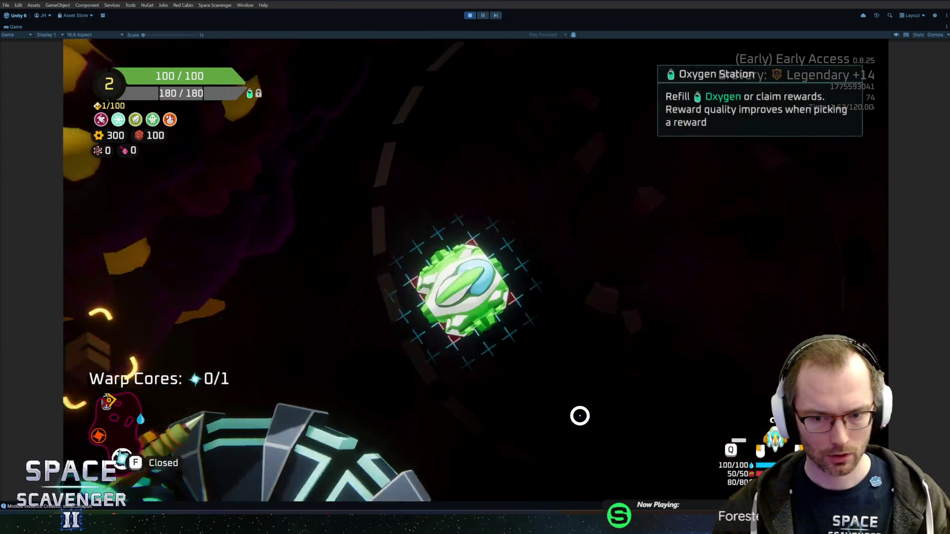
{"action": "key", "text": "grave"}
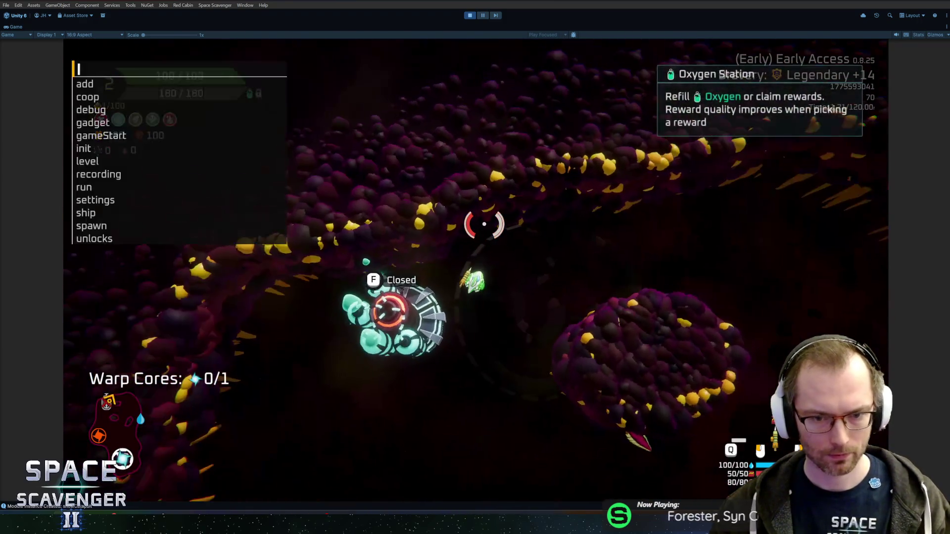
{"action": "key", "text": "grave"}
{"action": "key", "text": "f"}
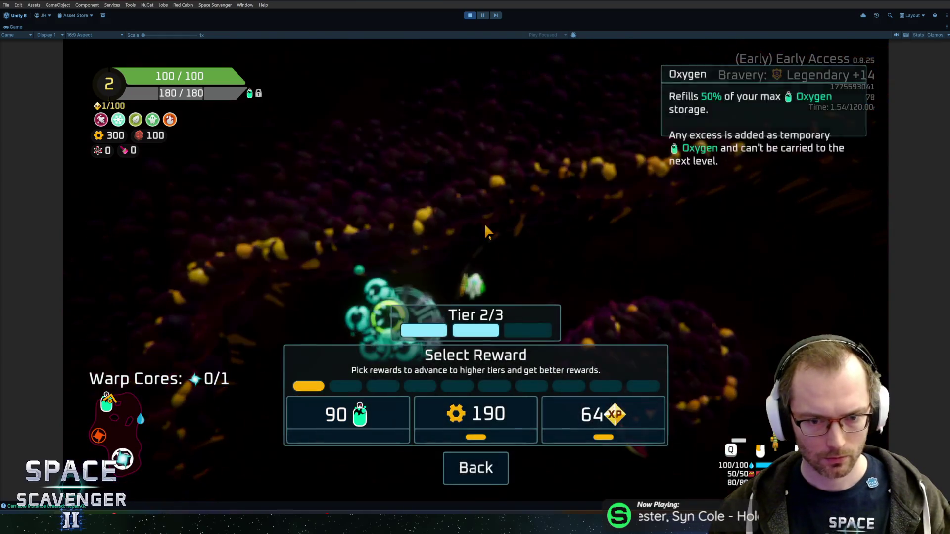
{"action": "left_click", "coordinate": [470, 414]}
{"action": "key", "text": "grave"}
{"action": "key", "text": "Return"}
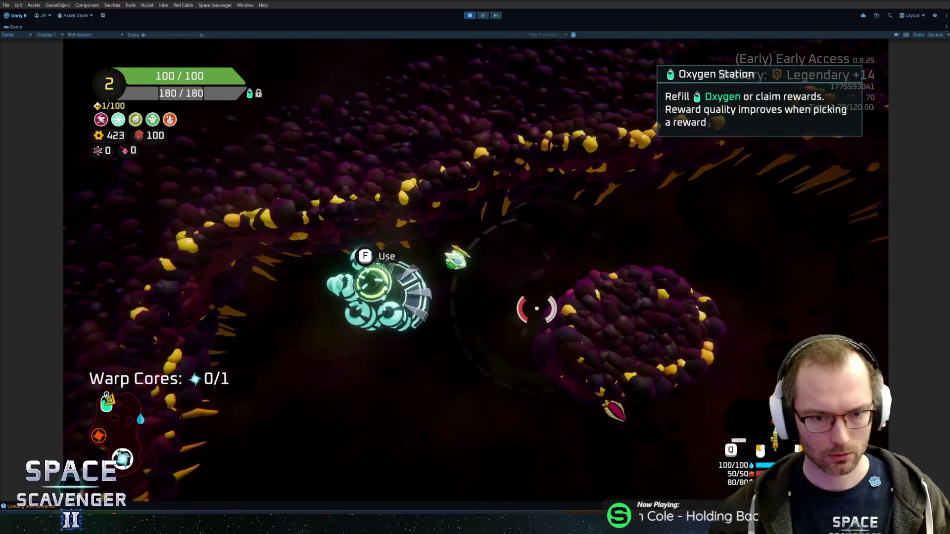
{"action": "key", "text": "f"}
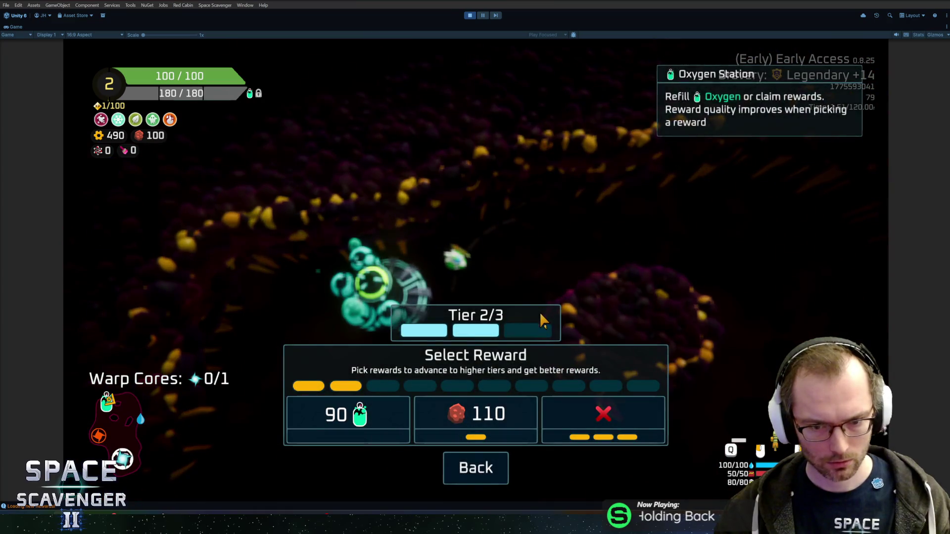
{"action": "left_click", "coordinate": [603, 413]}
Rerun 'debug oxygen openStations' and claim the third, 115 red resource and empty rewards.
{"action": "key", "text": "grave"}
{"action": "key", "text": "Up"}
{"action": "key", "text": "Return"}
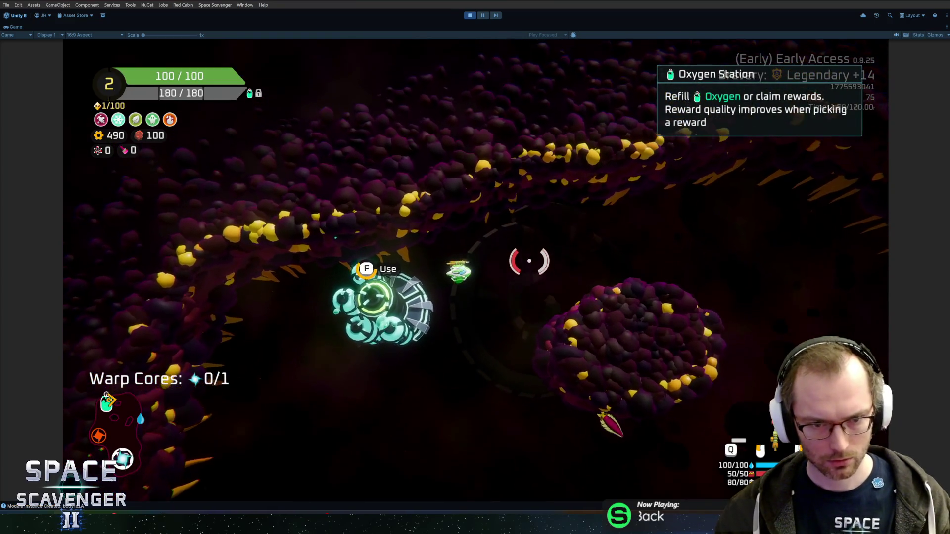
{"action": "key", "text": "f"}
{"action": "left_click", "coordinate": [604, 413]}
{"action": "key", "text": "grave"}
{"action": "key", "text": "Up"}
{"action": "key", "text": "Return"}
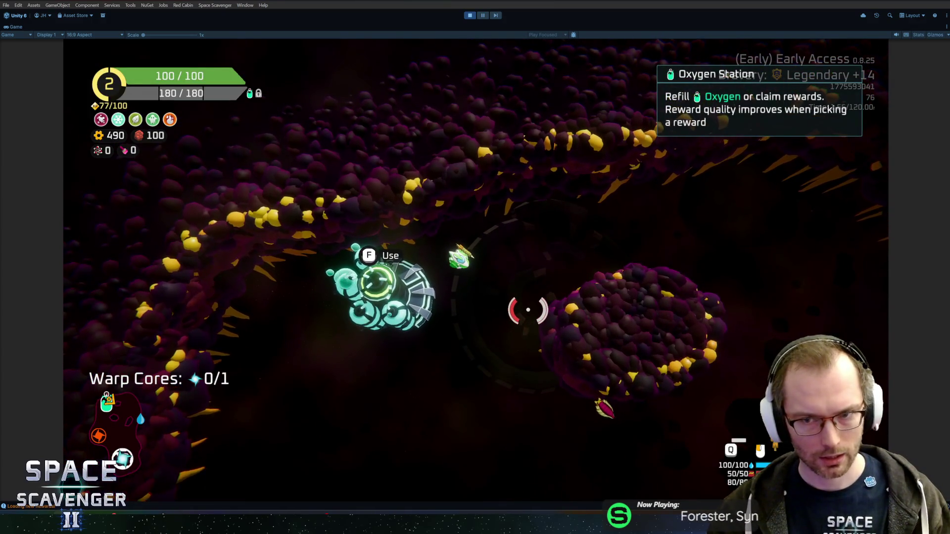
{"action": "key", "text": "f"}
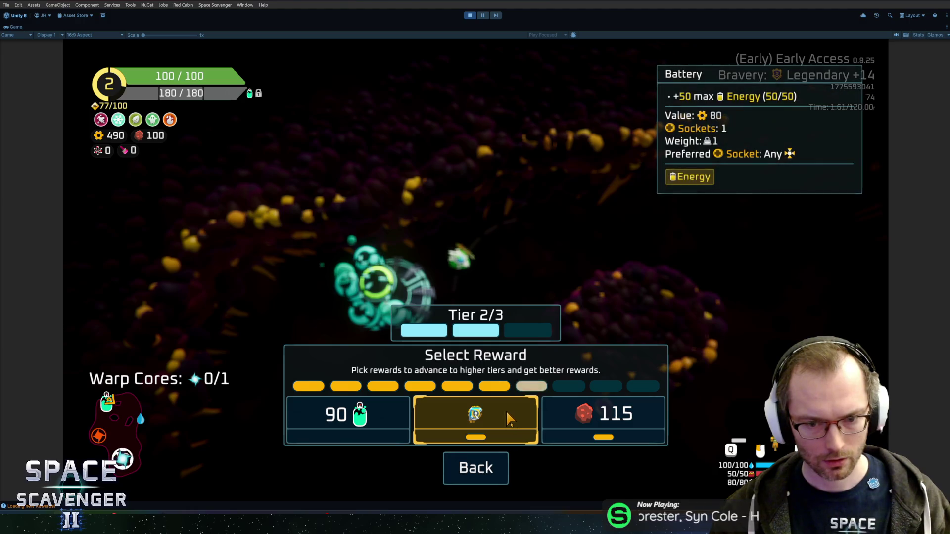
{"action": "left_click", "coordinate": [603, 415]}
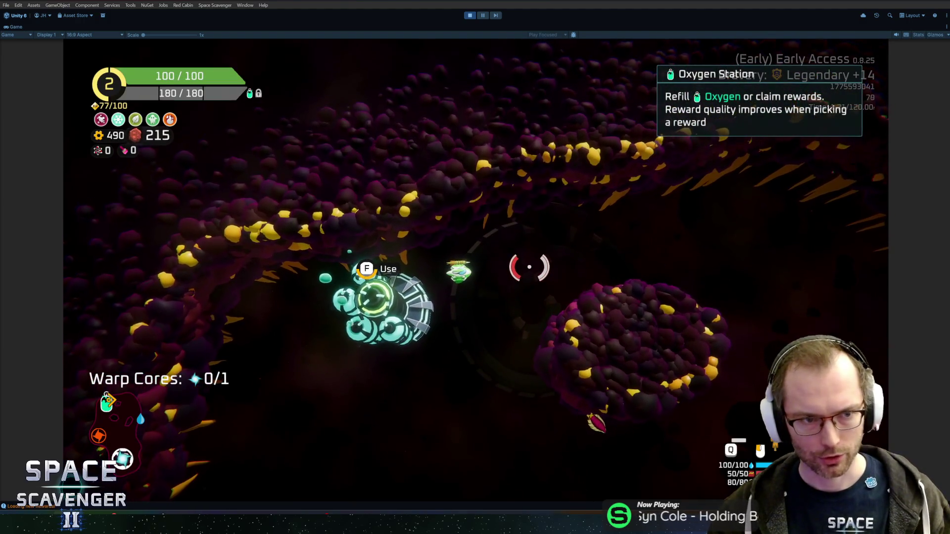
{"action": "key", "text": "f"}
{"action": "left_click", "coordinate": [594, 413]}
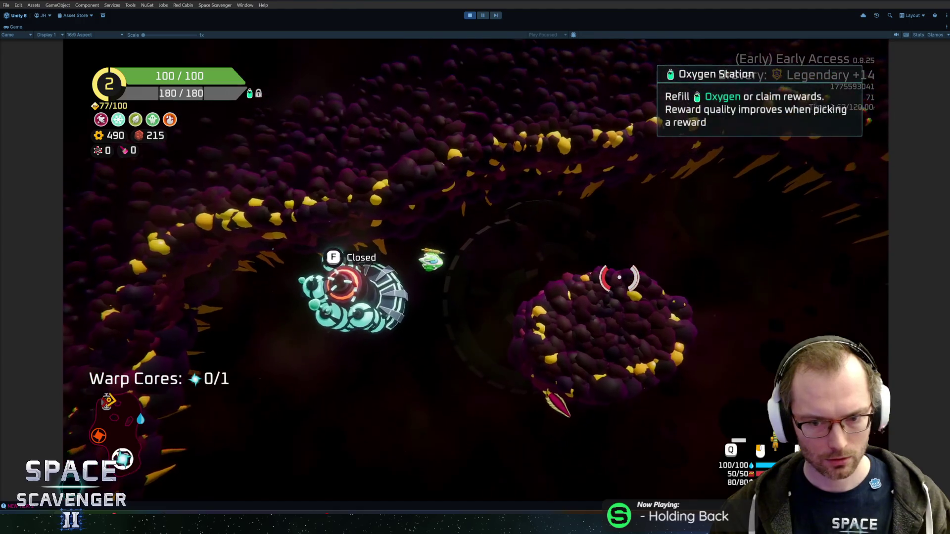
Claim the Tier 3/3 215 copper reward and then the 90 oxygen reward.
{"action": "key", "text": "grave"}
{"action": "key", "text": "Up"}
{"action": "key", "text": "Return"}
{"action": "key", "text": "f"}
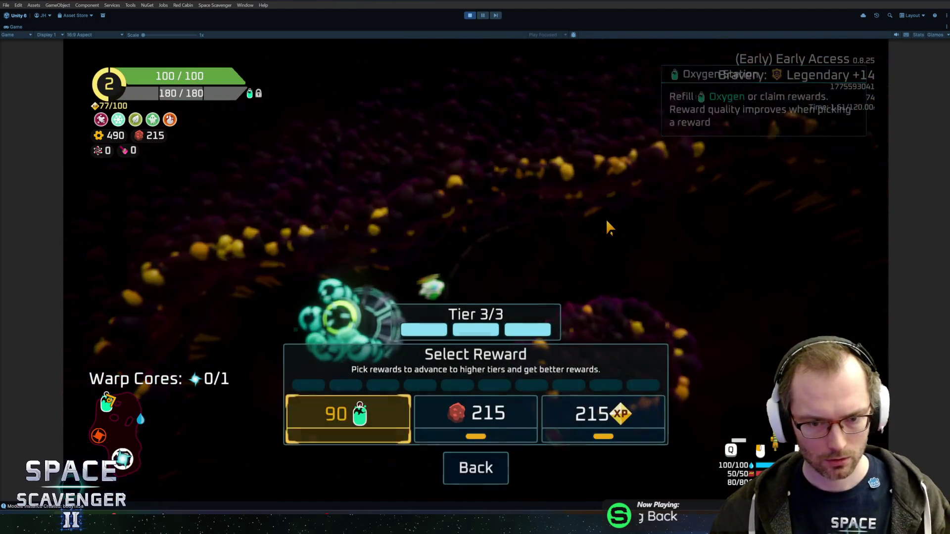
{"action": "left_click", "coordinate": [504, 423]}
{"action": "key", "text": "grave"}
{"action": "key", "text": "Up"}
{"action": "key", "text": "Return"}
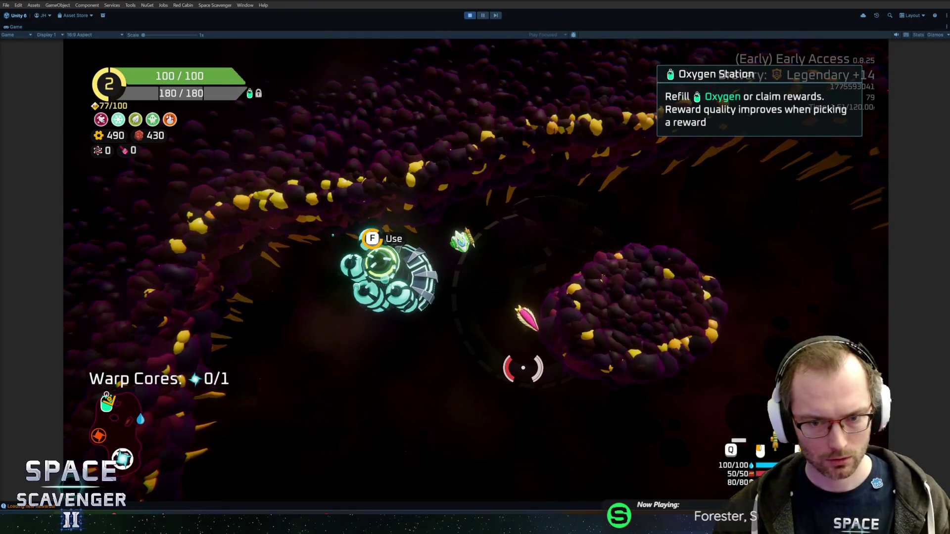
{"action": "key", "text": "f"}
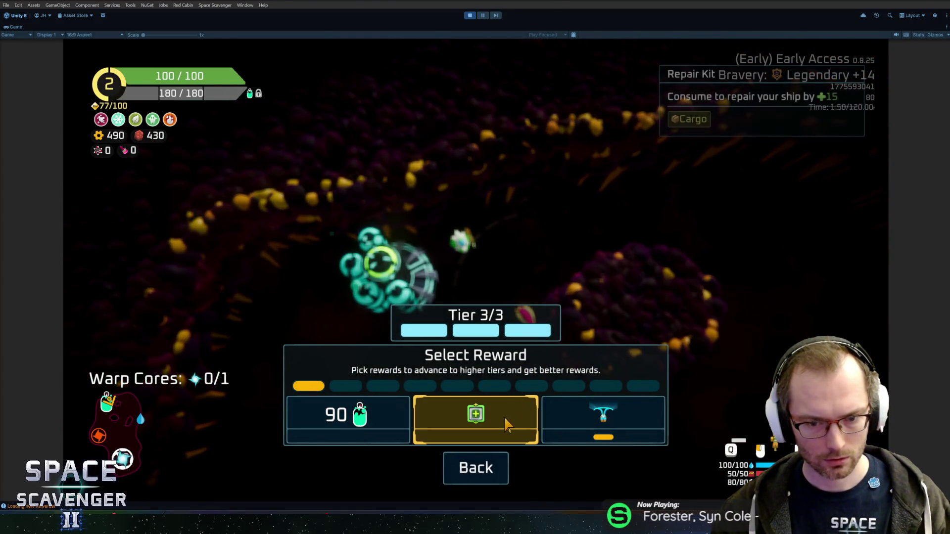
{"action": "left_click", "coordinate": [347, 417]}
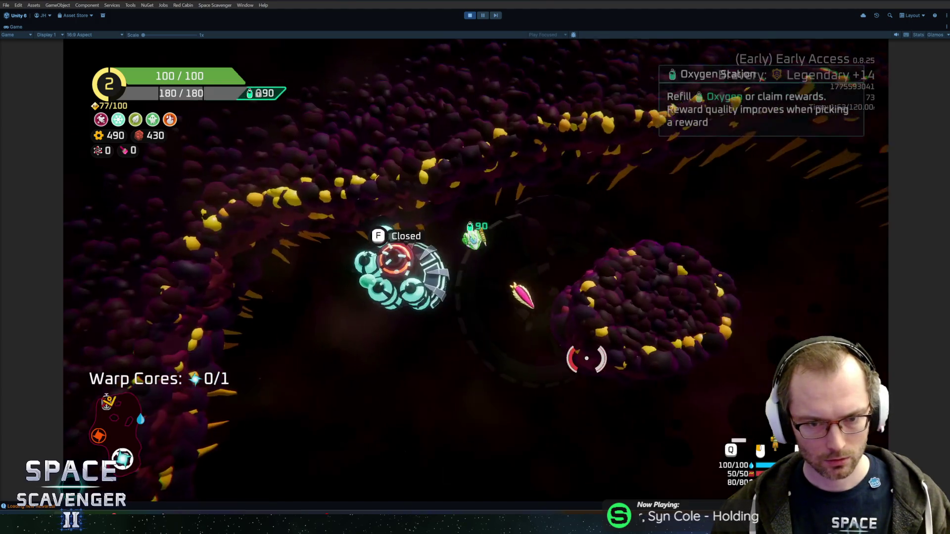
Claim the 223 XP reward, pick Winged Bullets and a rank 4 upgrade, then reopen stations.
{"action": "key", "text": "grave"}
{"action": "key", "text": "grave"}
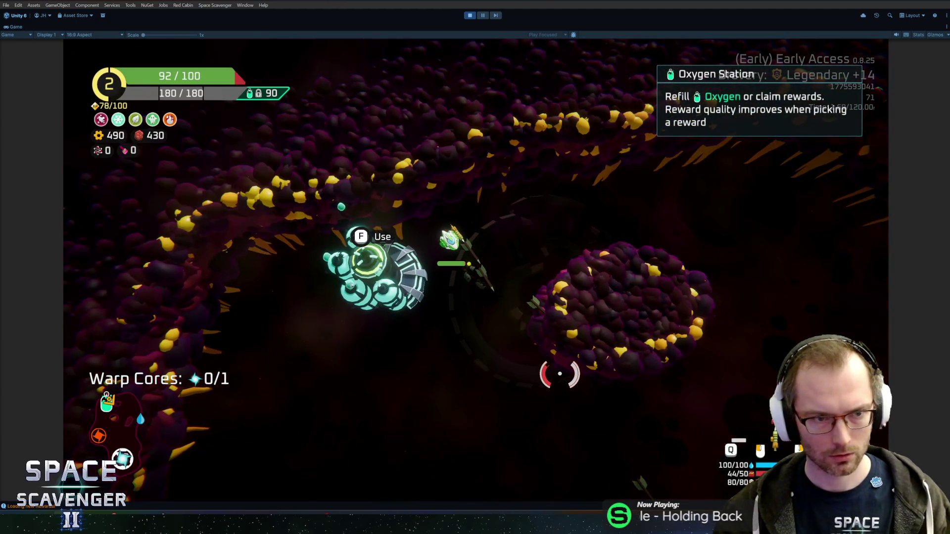
{"action": "key", "text": "f"}
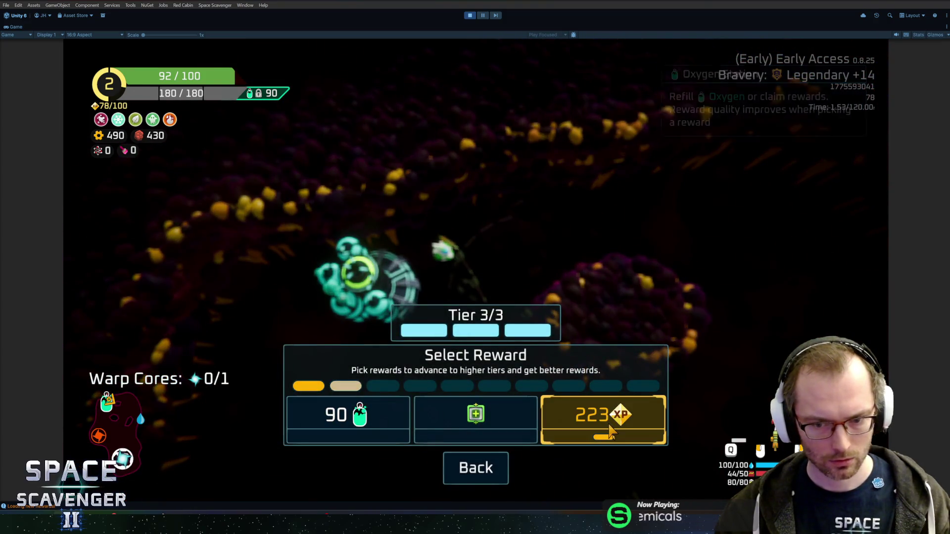
{"action": "left_click", "coordinate": [611, 433]}
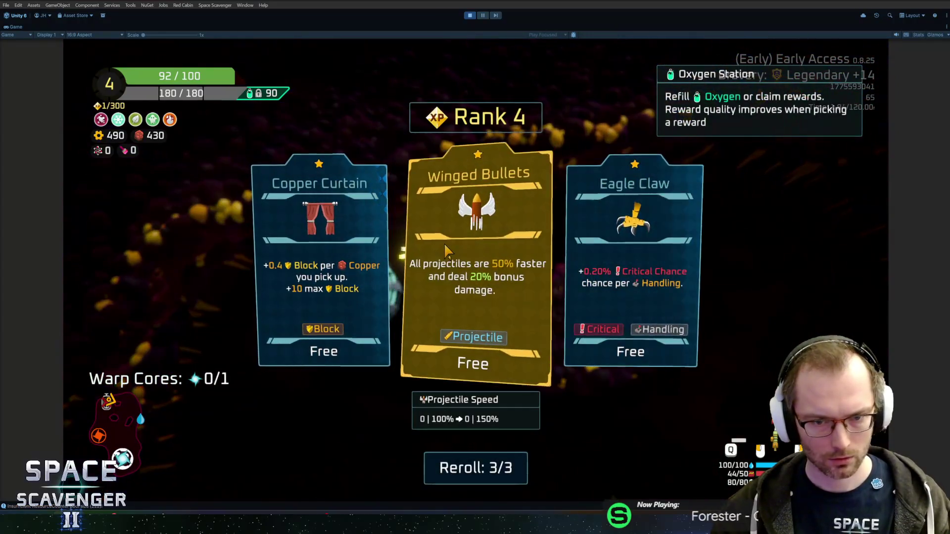
{"action": "left_click", "coordinate": [454, 245]}
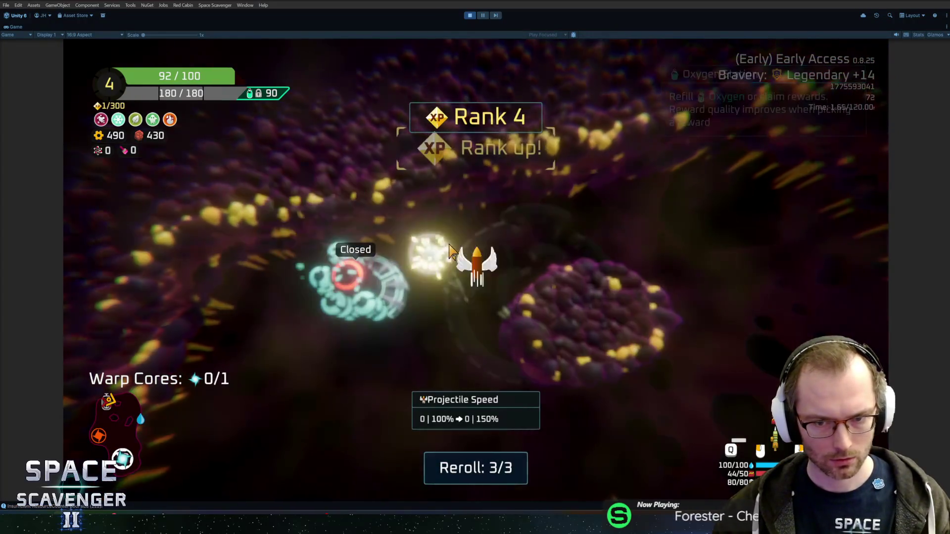
{"action": "left_click", "coordinate": [406, 234]}
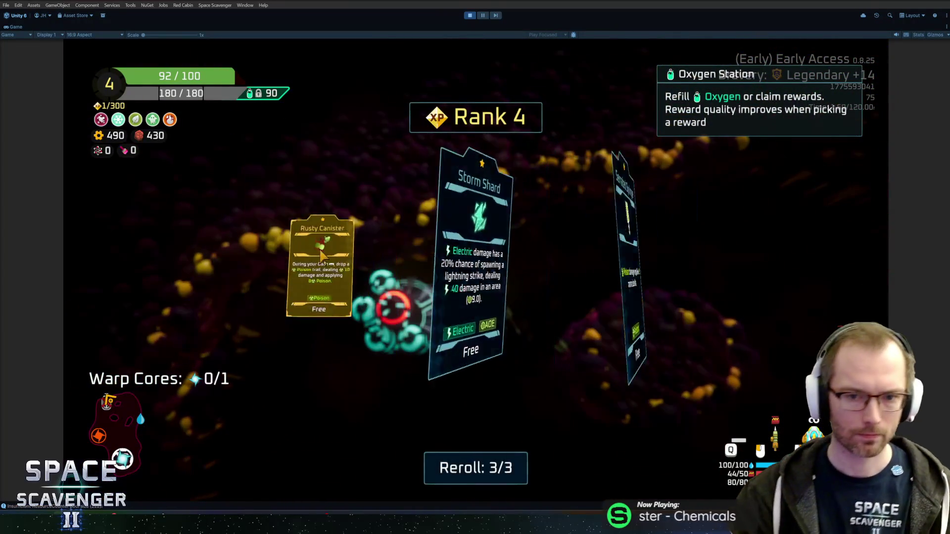
{"action": "type", "text": "debug oxygen openStations"}
{"action": "key", "text": "Return"}
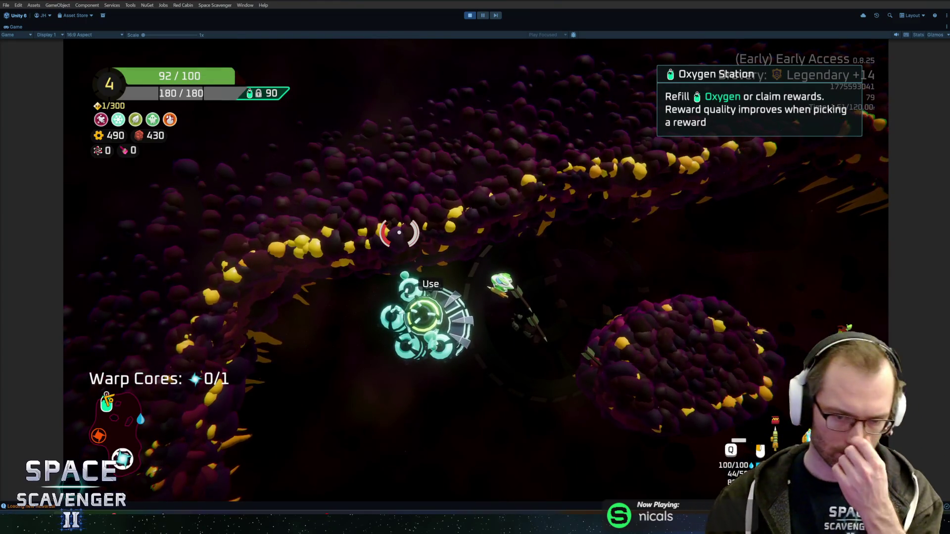
Claim the 335 scrap and 219 XP Tier 3/3 rewards, then stop the game.
{"action": "key", "text": "e"}
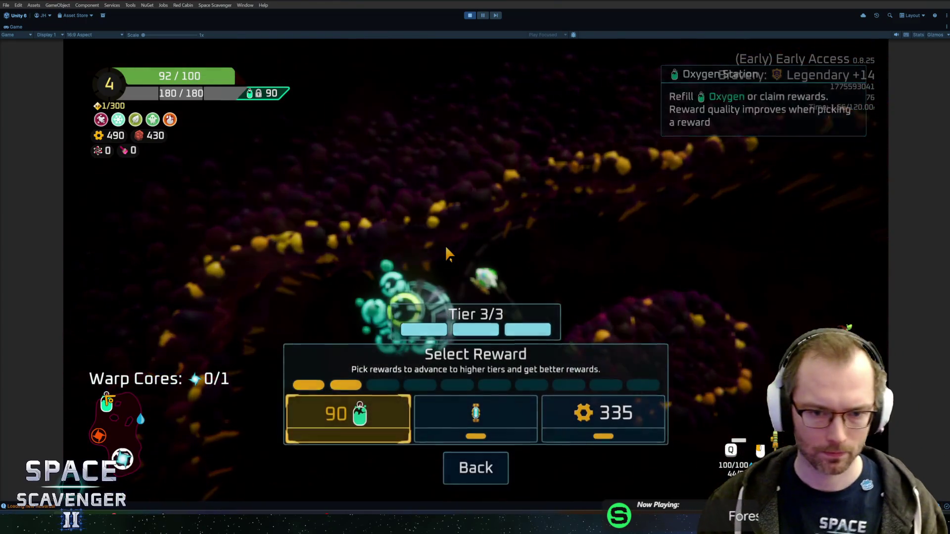
{"action": "left_click", "coordinate": [603, 418]}
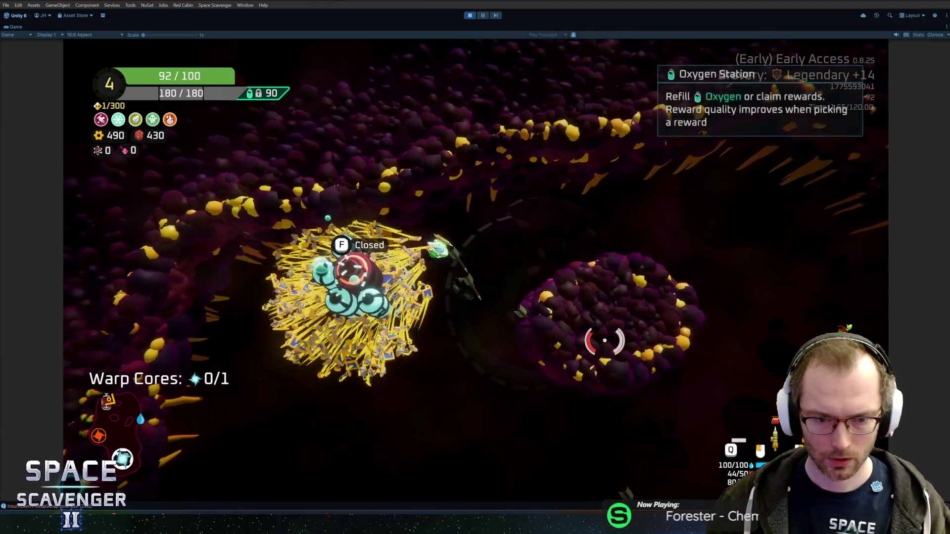
{"action": "key", "text": "grave"}
{"action": "key", "text": "Up"}
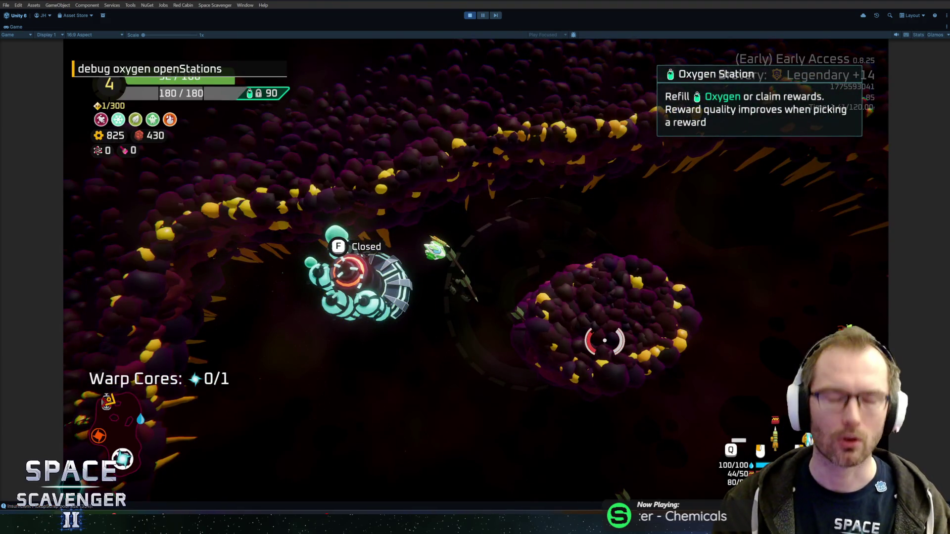
{"action": "key", "text": "Return"}
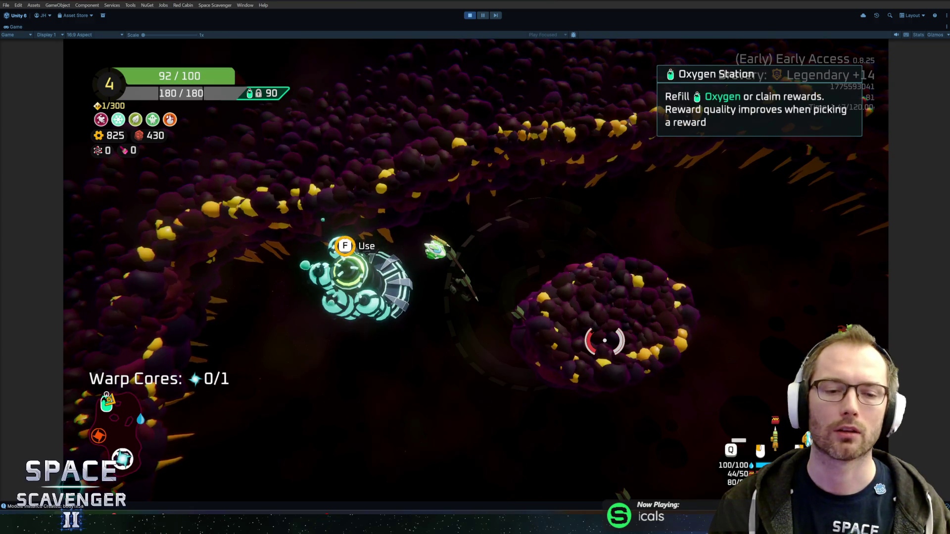
{"action": "key", "text": "f"}
{"action": "left_click", "coordinate": [593, 408]}
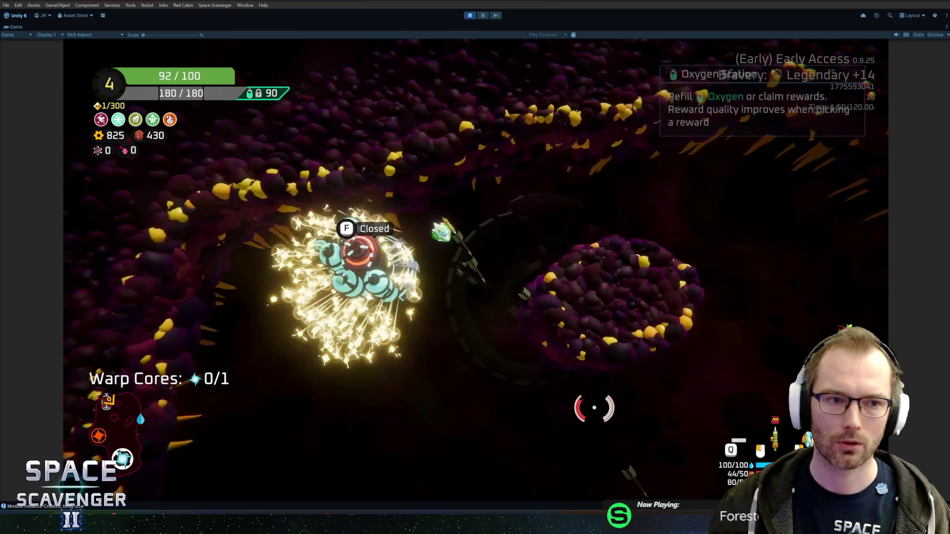
{"action": "key", "text": "grave"}
{"action": "key", "text": "Up"}
{"action": "key", "text": "Return"}
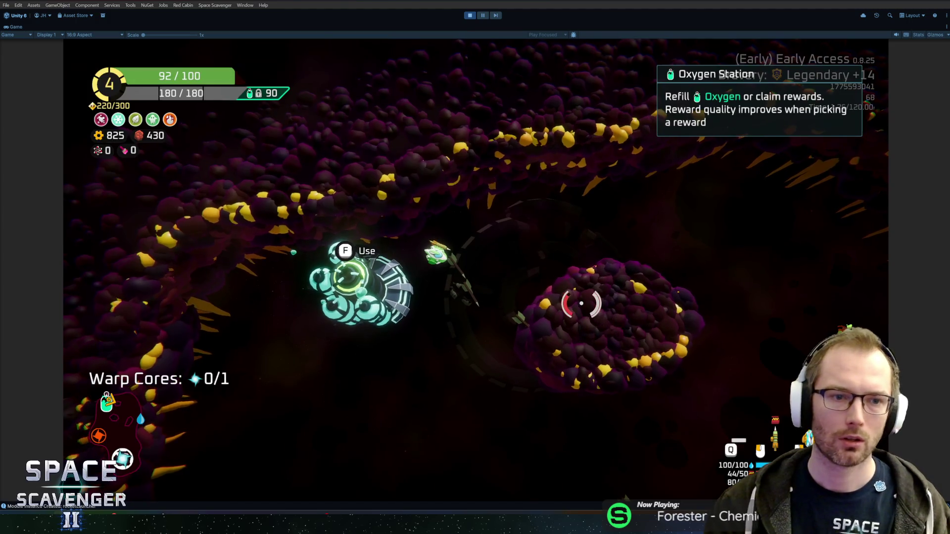
{"action": "key", "text": "f"}
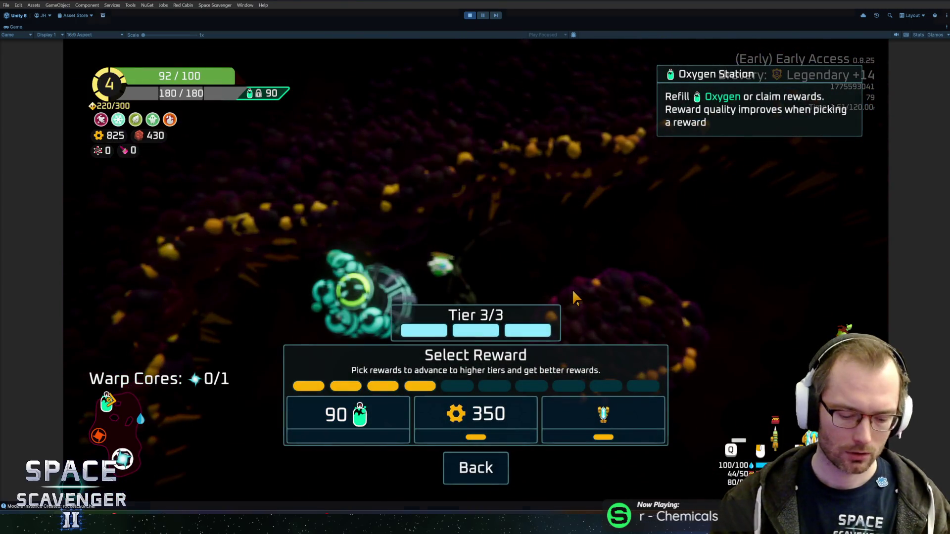
{"action": "key", "text": "ctrl+p"}
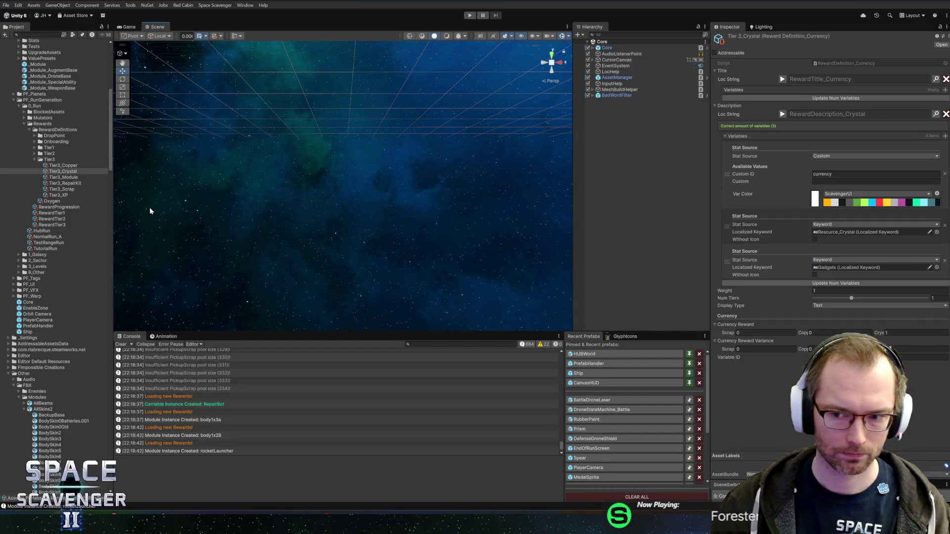
Drag Tier3_Crystal into the RewardTier3 and RewardTier1 definition lists, then enter Play mode.
{"action": "left_click", "coordinate": [63, 226]}
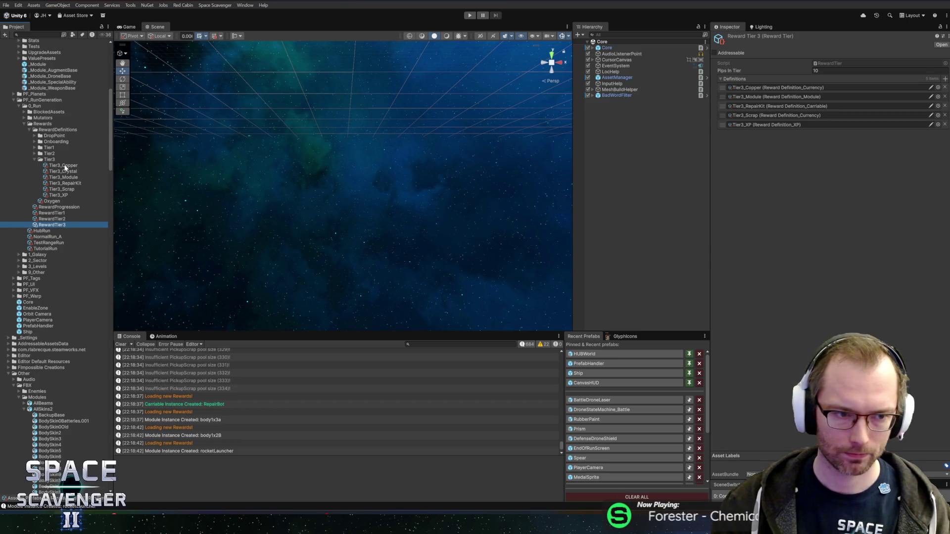
{"action": "mouse_move", "coordinate": [58, 175]}
{"action": "left_mouse_down"}
{"action": "mouse_move", "coordinate": [744, 78]}
{"action": "mouse_move", "coordinate": [743, 87]}
{"action": "left_mouse_up"}
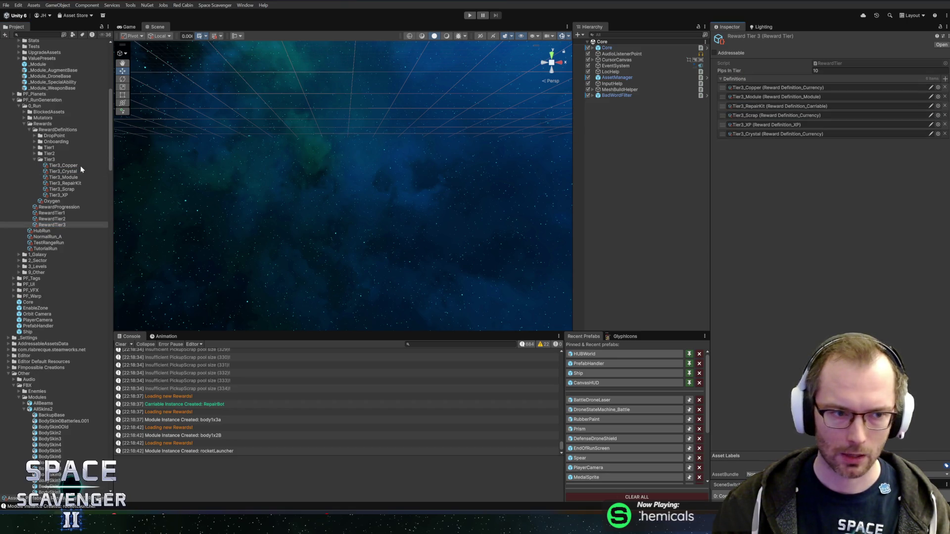
{"action": "left_click", "coordinate": [48, 213]}
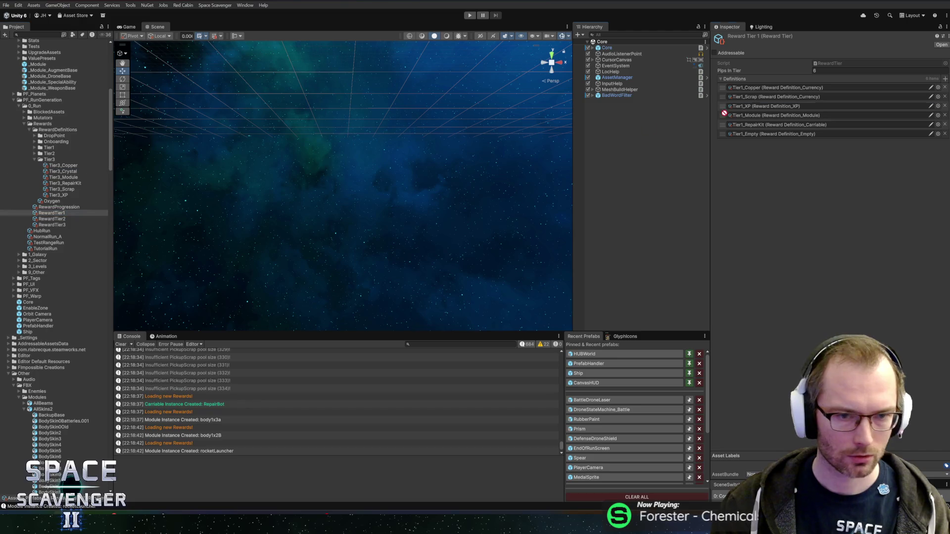
{"action": "left_click_drag", "start_coordinate": [749, 77], "coordinate": [742, 79]}
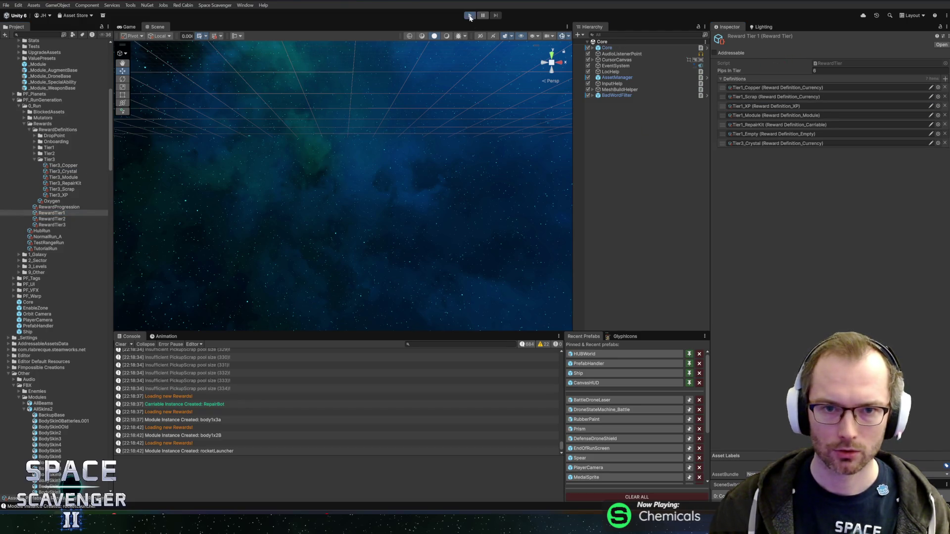
{"action": "left_click", "coordinate": [470, 16]}
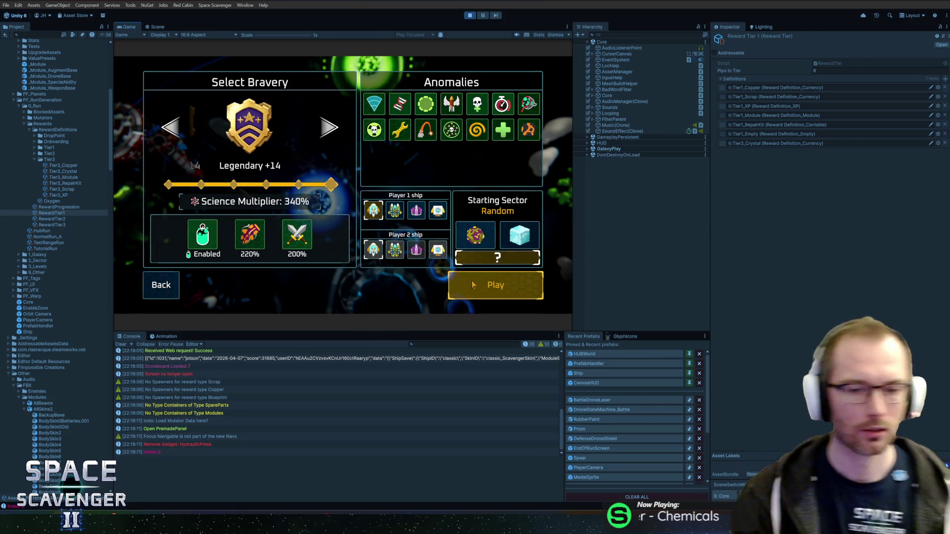
Choose the Glacier starting sector and launch the Legendary +14 run.
{"action": "left_click", "coordinate": [513, 250]}
{"action": "left_click", "coordinate": [494, 286]}
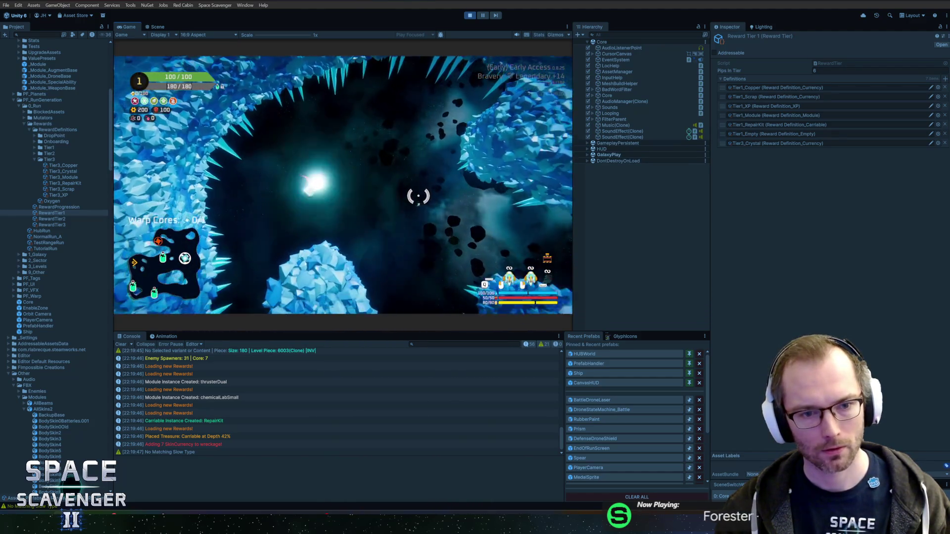
Fly down to the Glacier Oxygen Station, claim the 1 Crystal reward, and maximize the Game view.
{"action": "key", "text": "s"}
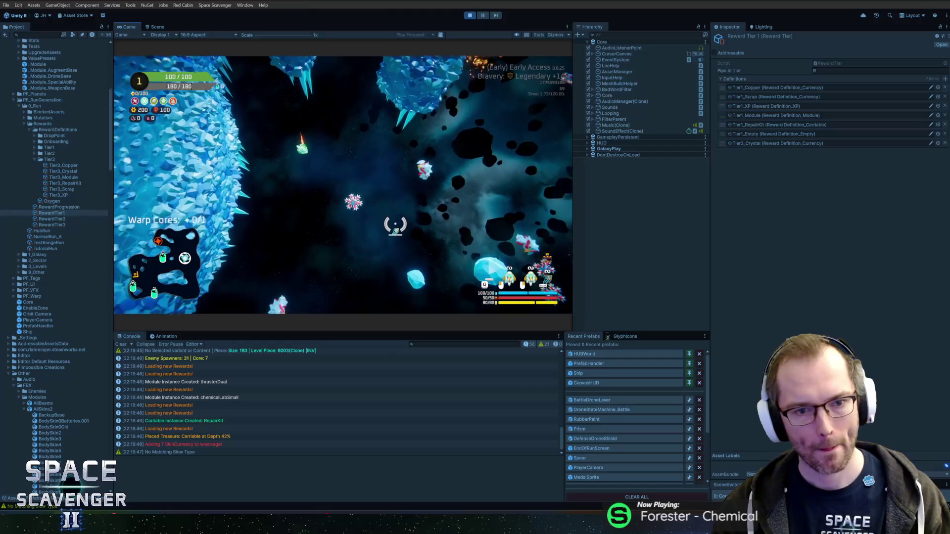
{"action": "key", "text": "s"}
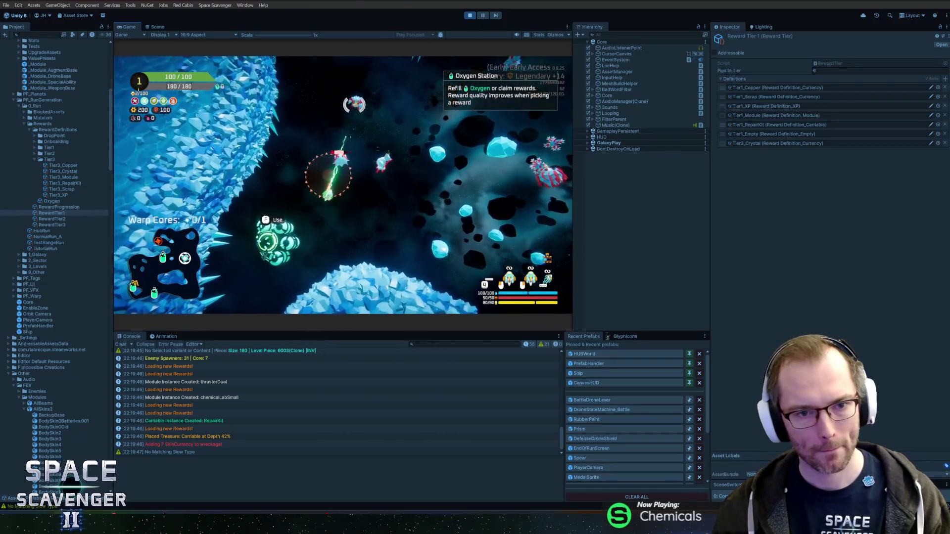
{"action": "key", "text": "s"}
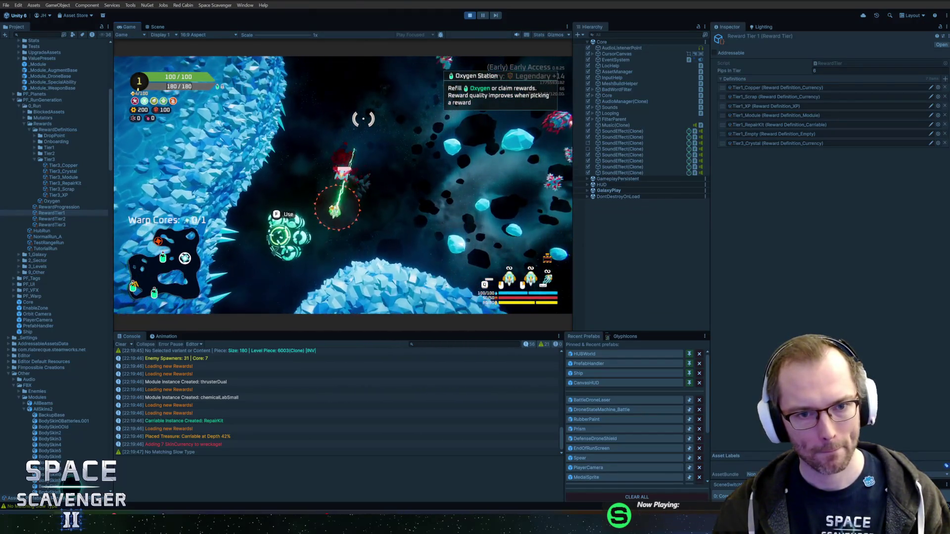
{"action": "key", "text": "s"}
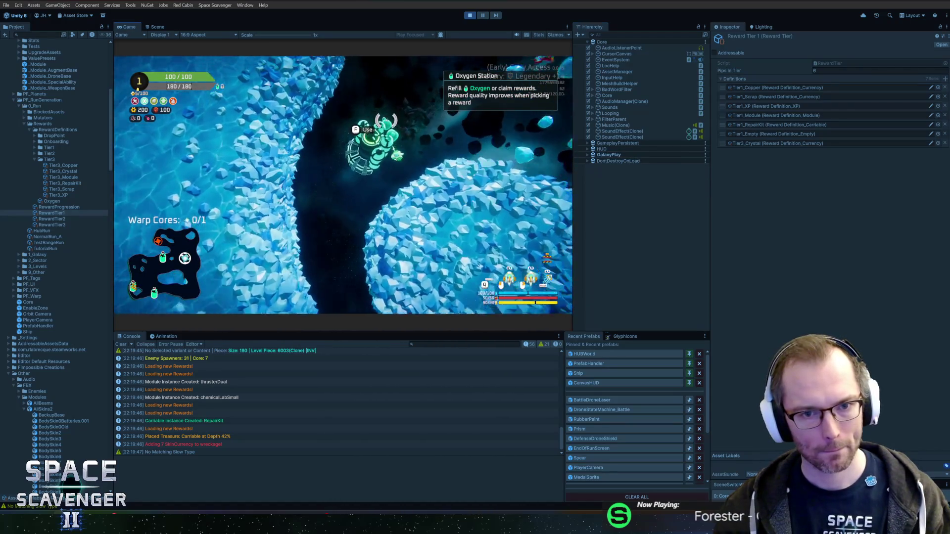
{"action": "key", "text": "f"}
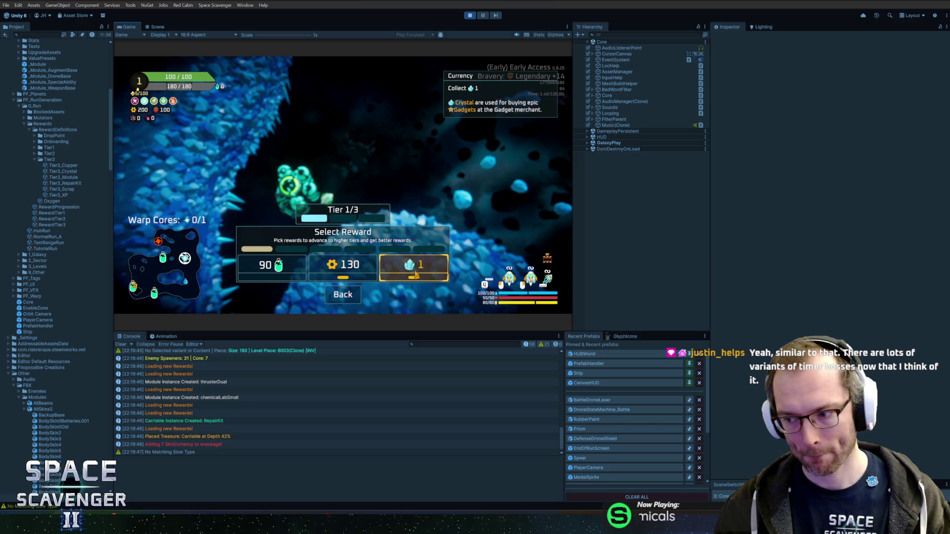
{"action": "left_click", "coordinate": [416, 275]}
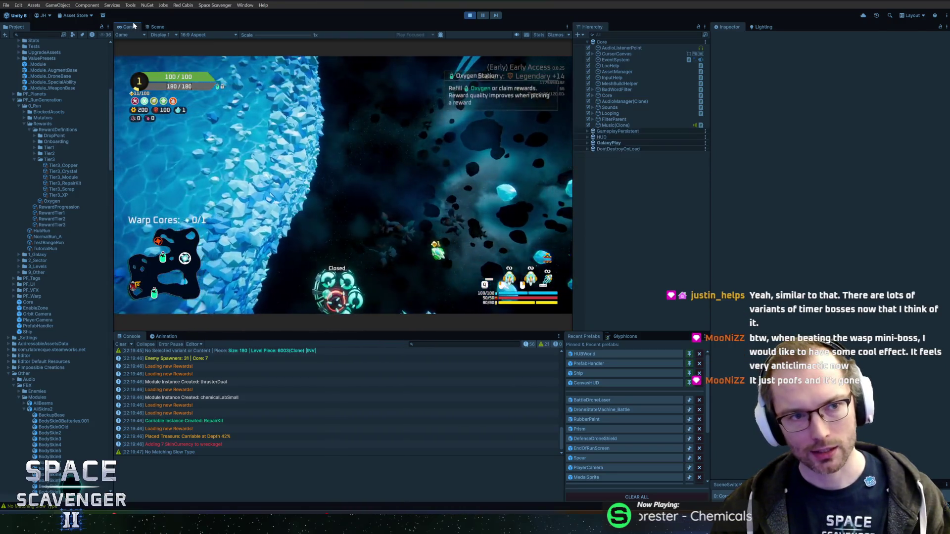
{"action": "double_click", "coordinate": [131, 26]}
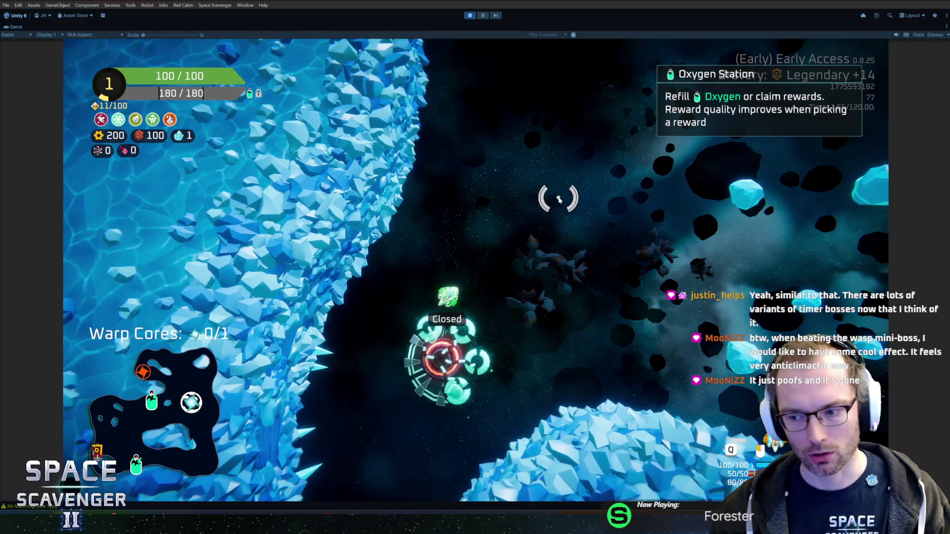
Fly the ship past the station and through the asteroid field, shooting down a wasp enemy.
{"action": "key", "text": "a"}
{"action": "key", "text": "s"}
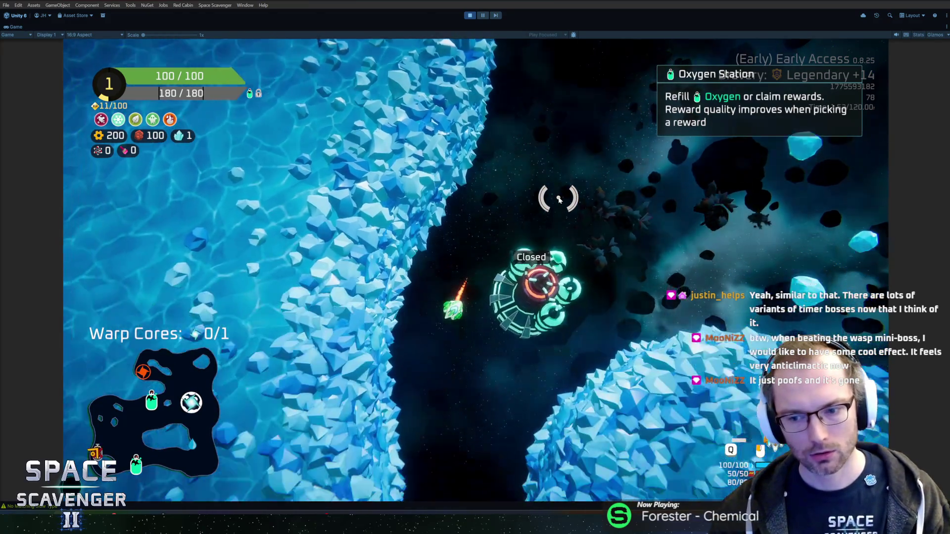
{"action": "key", "text": "w"}
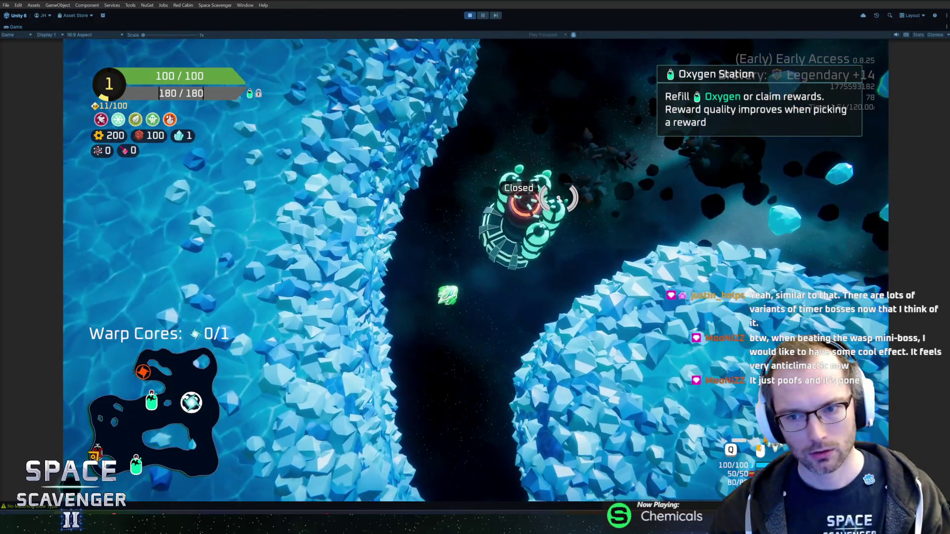
{"action": "key", "text": "d"}
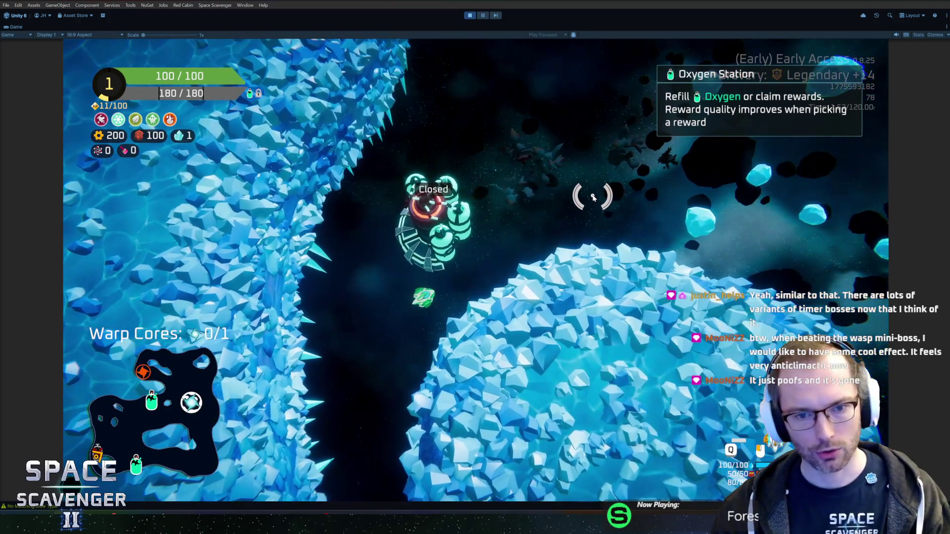
{"action": "key", "text": "d"}
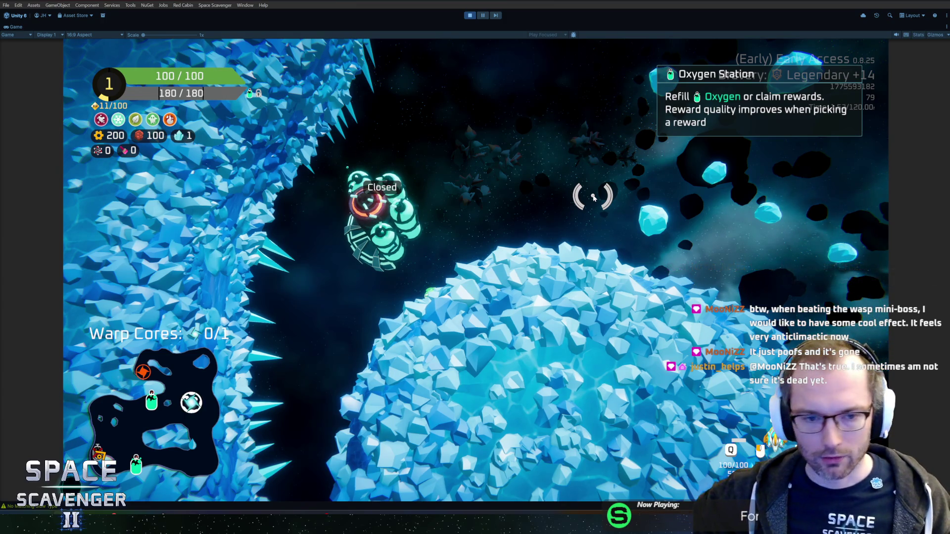
{"action": "key", "text": "w"}
{"action": "key", "text": "w"}
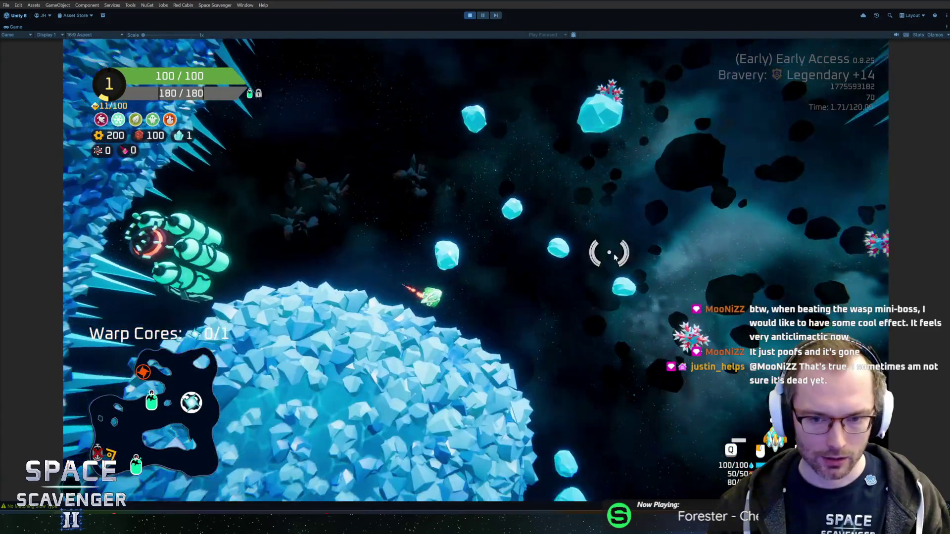
{"action": "key", "text": "w"}
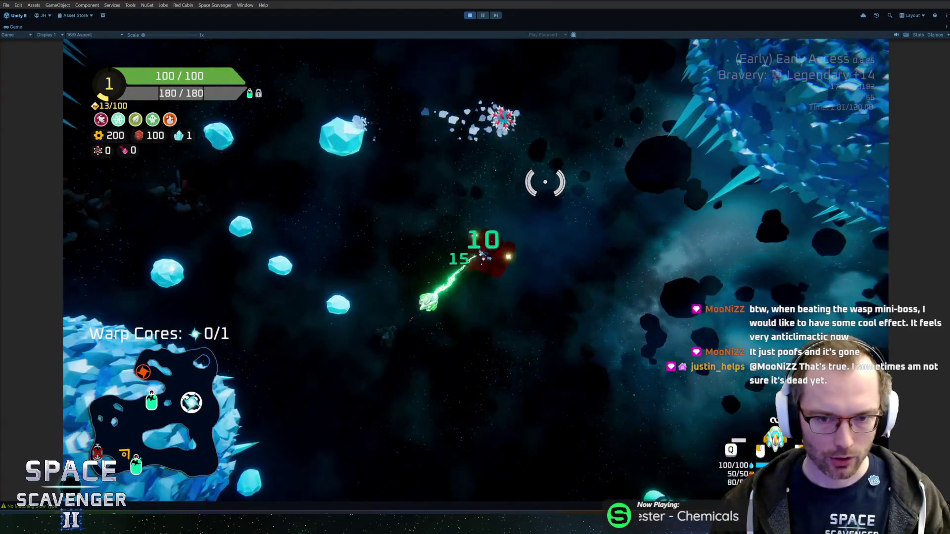
{"action": "key", "text": "w"}
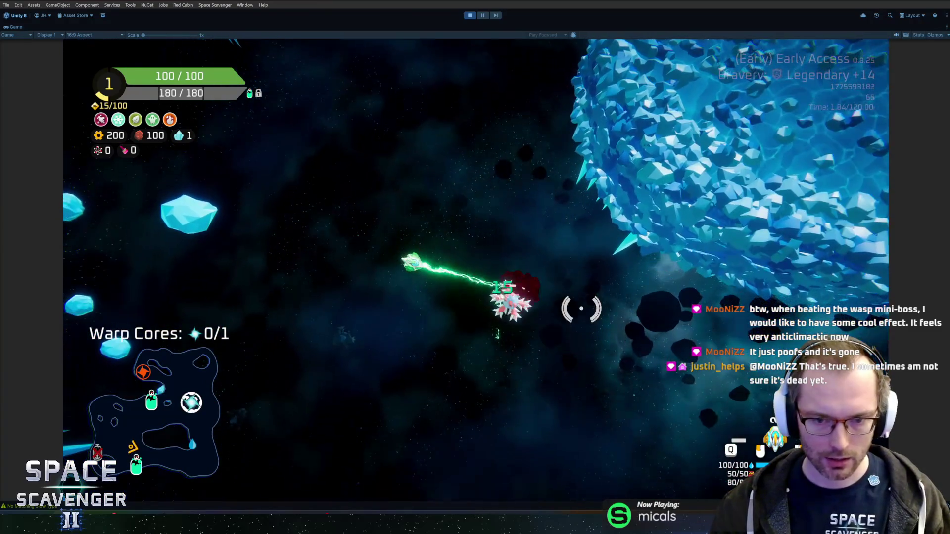
{"action": "key", "text": "w"}
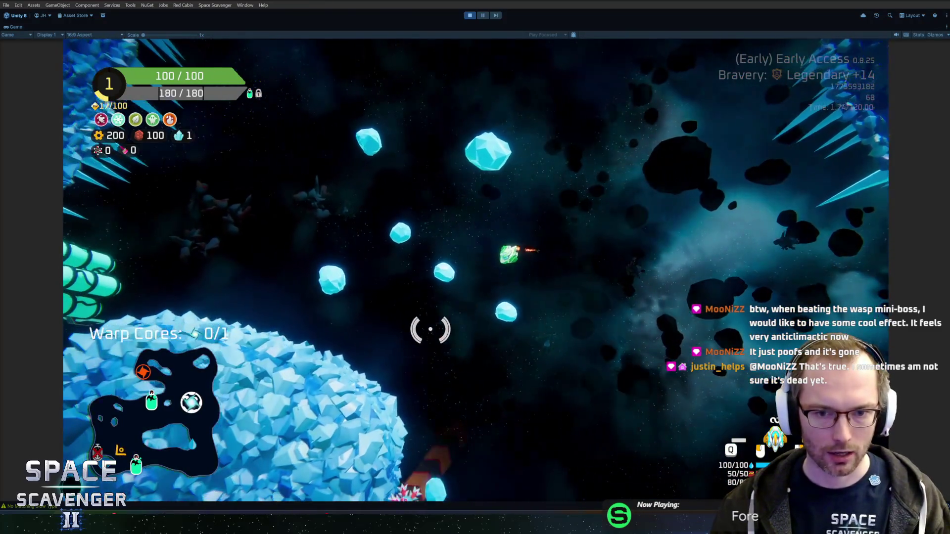
{"action": "key", "text": "w"}
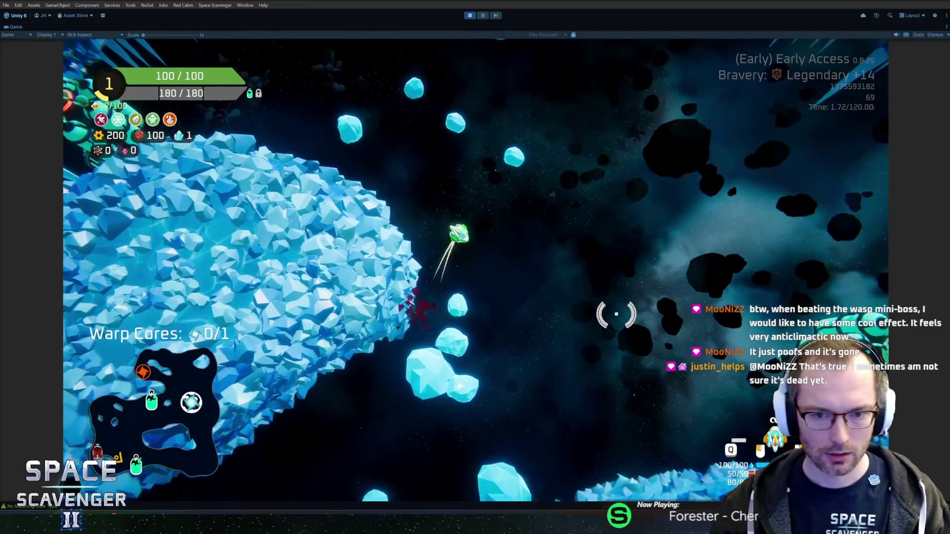
{"action": "key", "text": "w"}
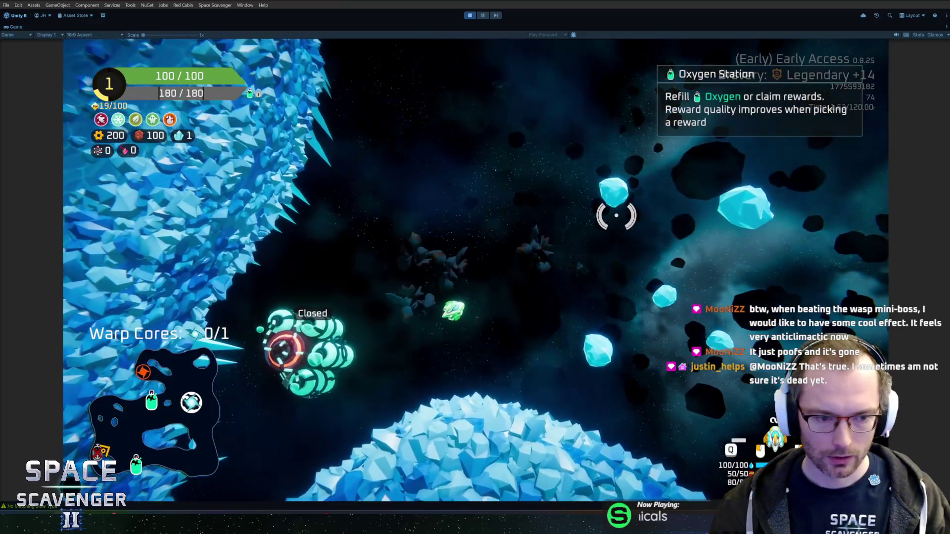
{"action": "key", "text": "w"}
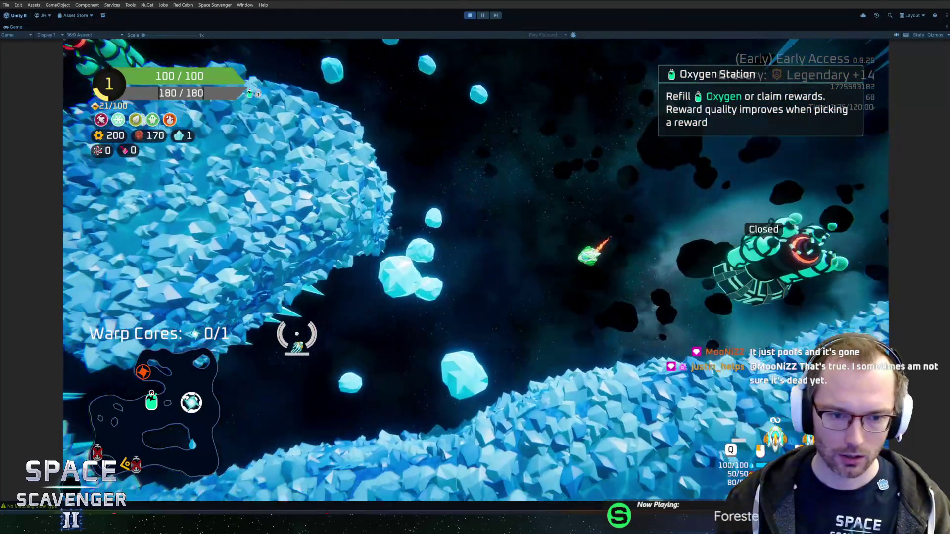
Fight through the ice cave's enemy clusters with lasers and collect the warp core.
{"action": "key", "text": "w"}
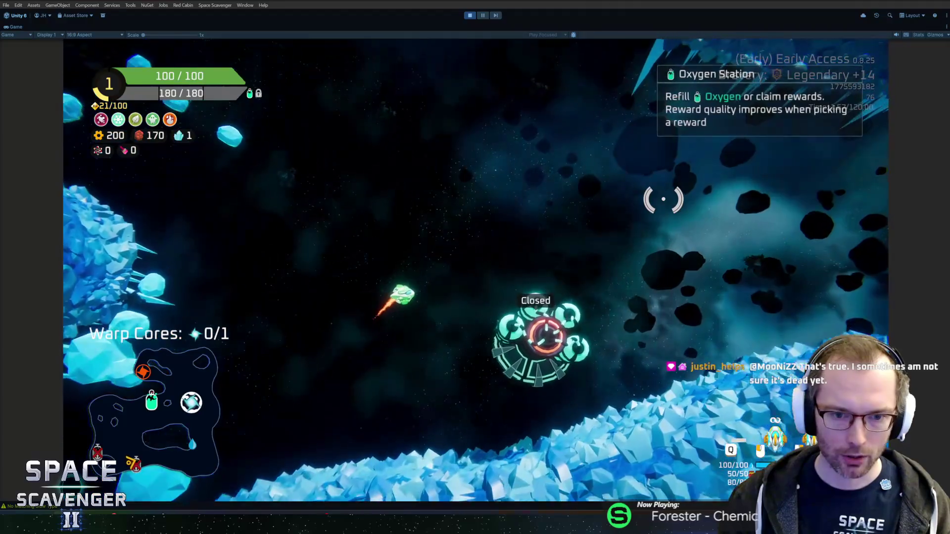
{"action": "key", "text": "w"}
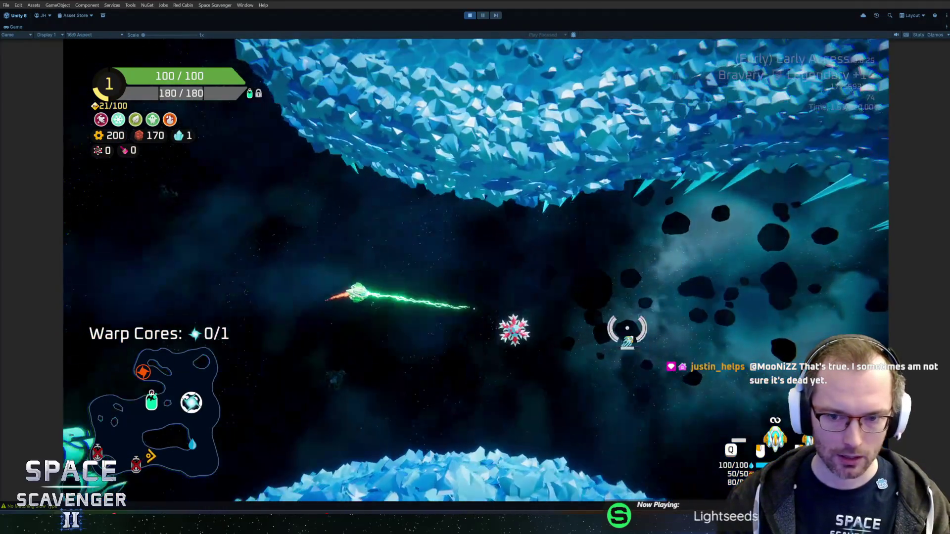
{"action": "key", "text": "w"}
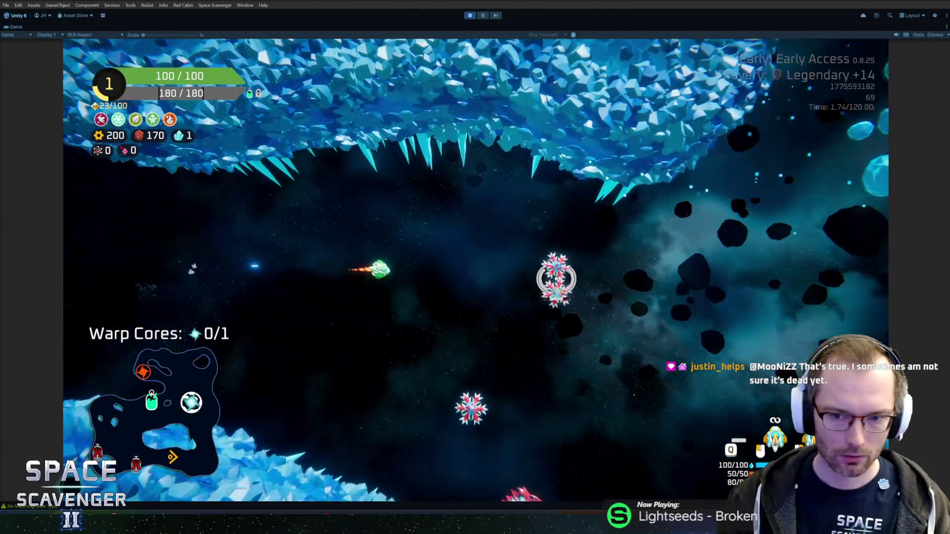
{"action": "key", "text": "w"}
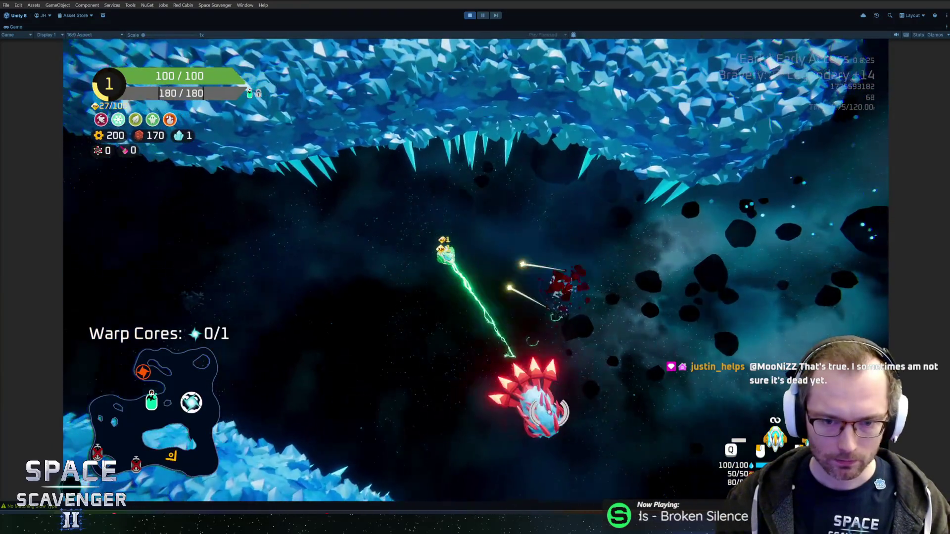
{"action": "key", "text": "w"}
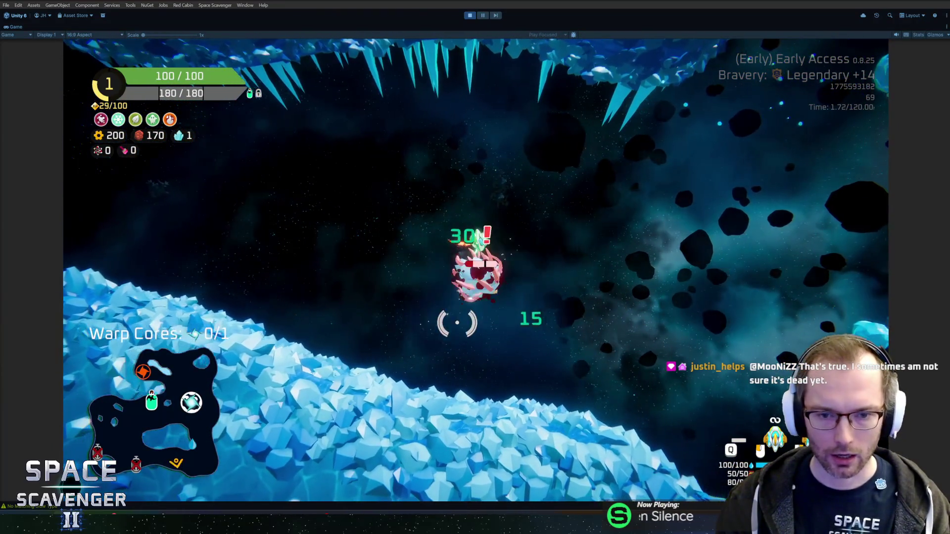
{"action": "key", "text": "w"}
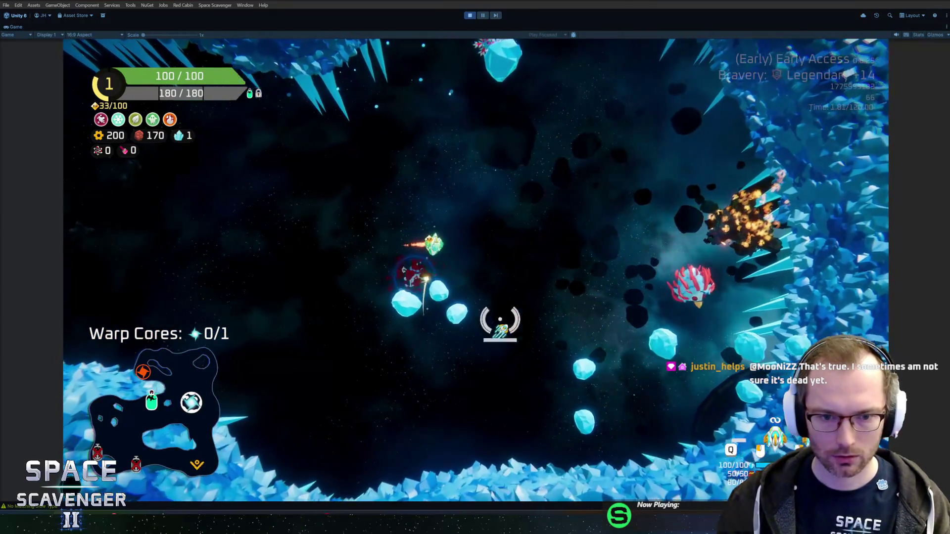
{"action": "key", "text": "w"}
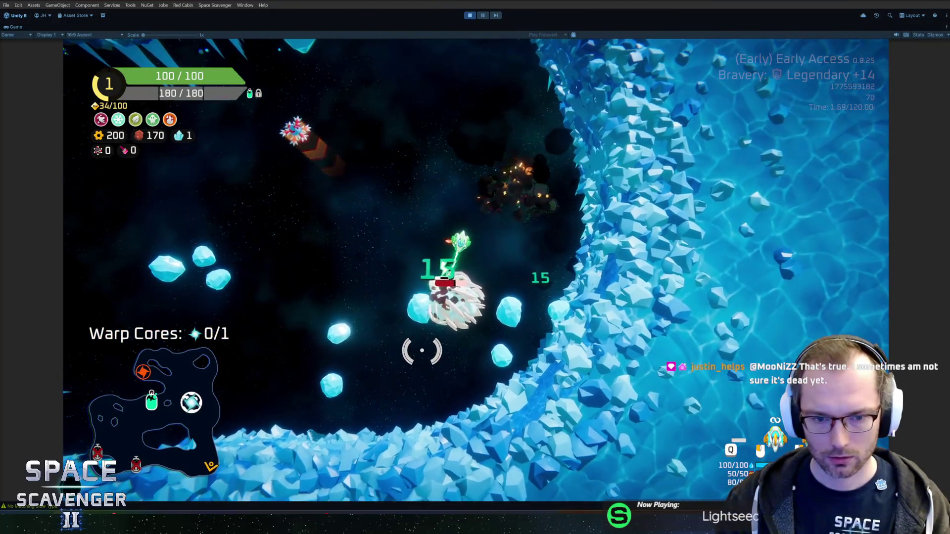
{"action": "key", "text": "w"}
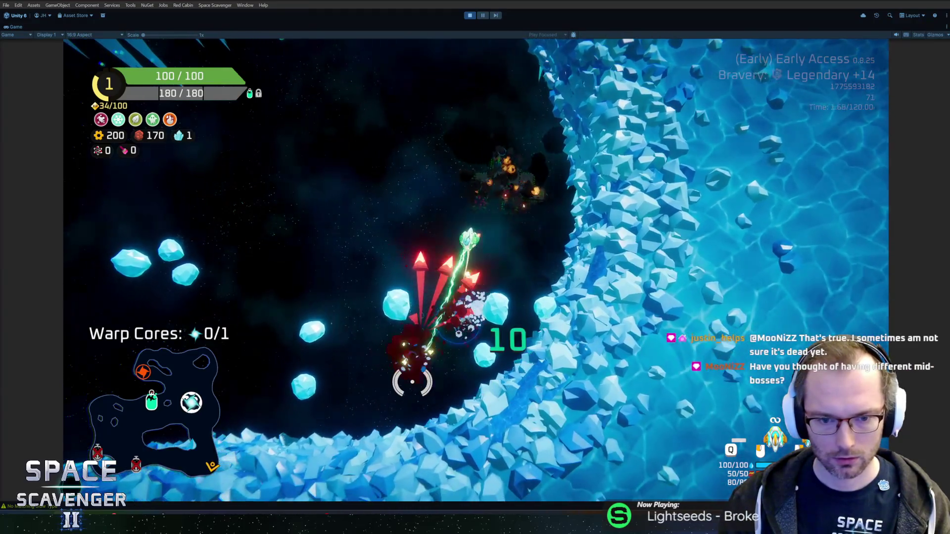
{"action": "key", "text": "w"}
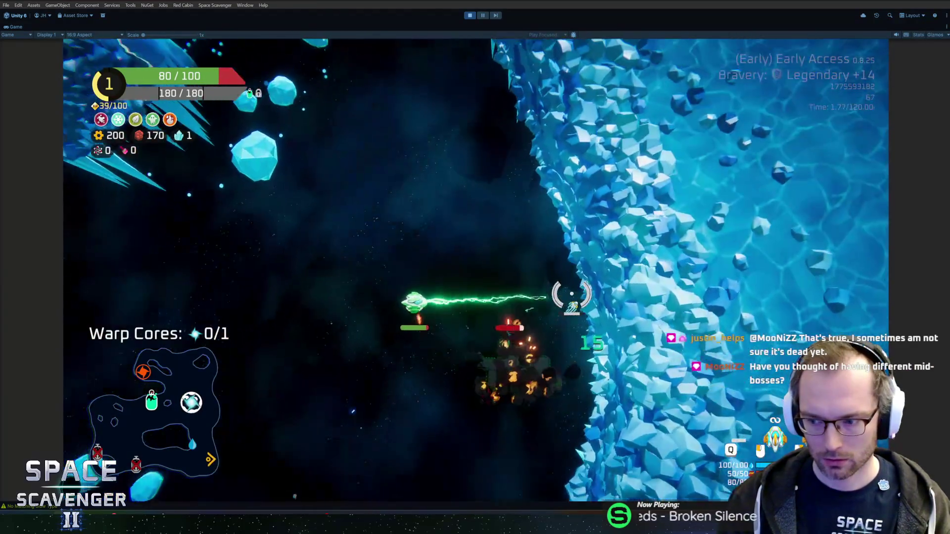
{"action": "key", "text": "w"}
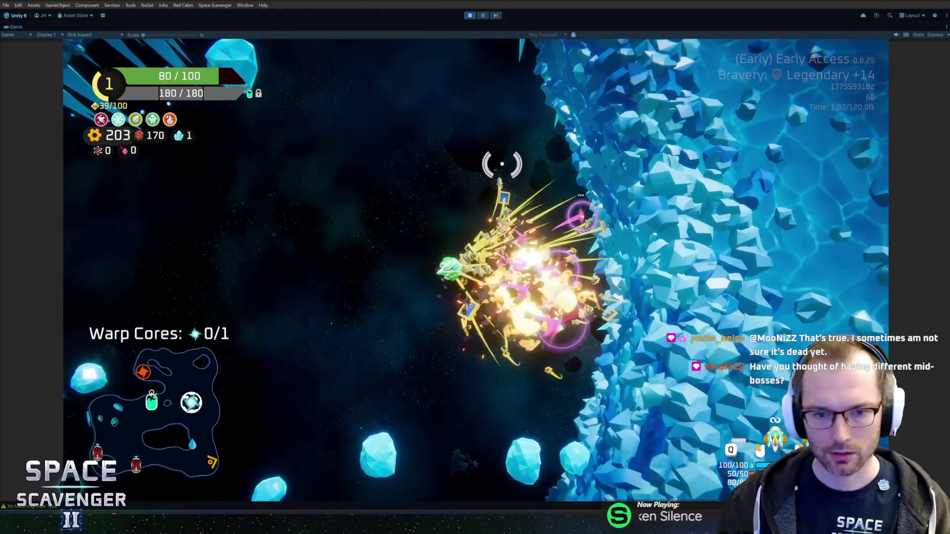
{"action": "key", "text": "w"}
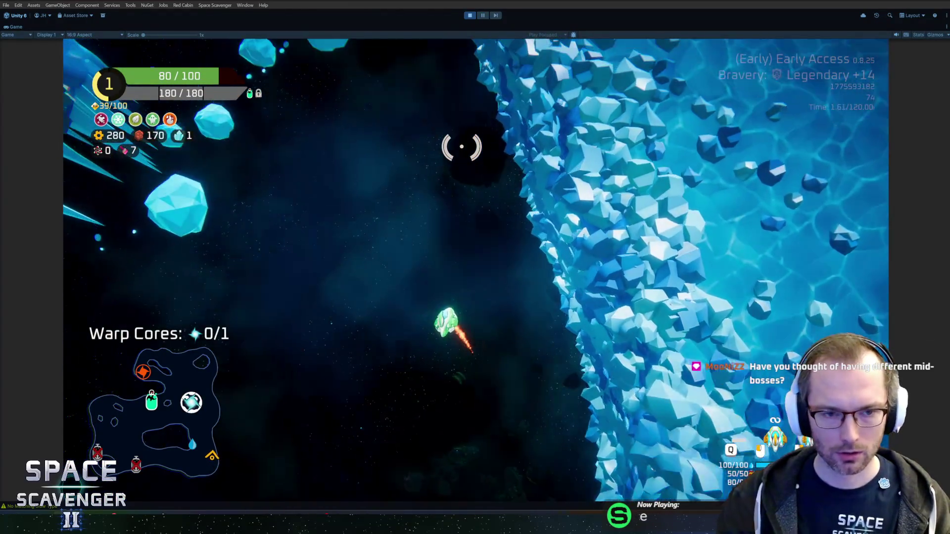
{"action": "key", "text": "w"}
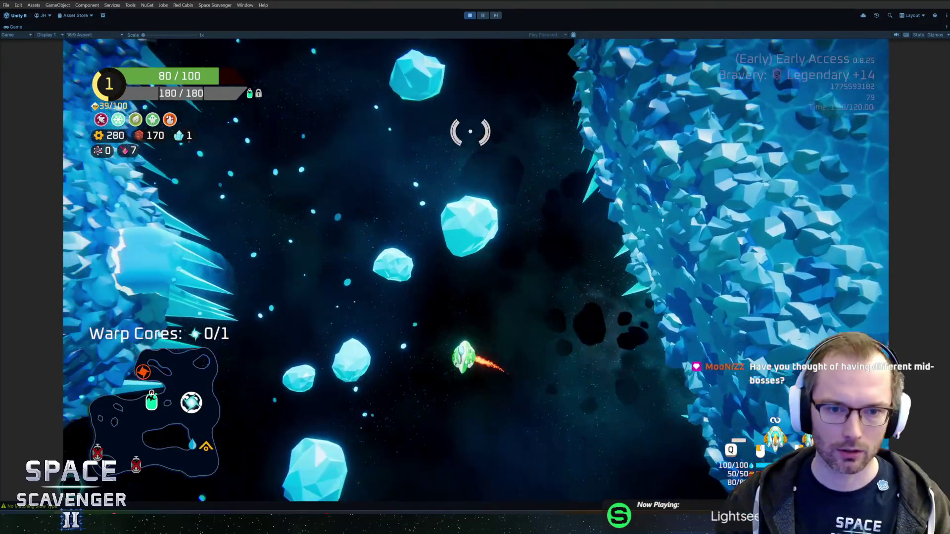
{"action": "key", "text": "w"}
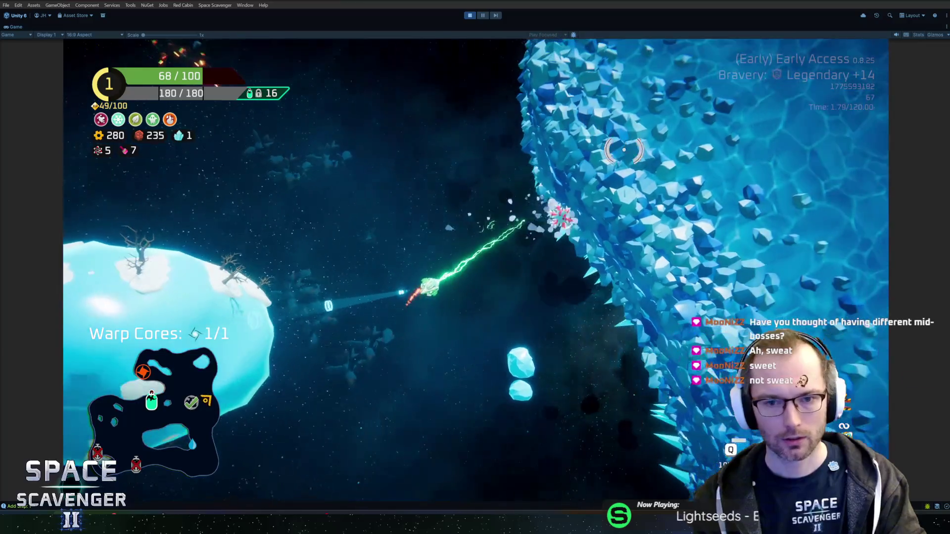
Fly up through the asteroids to the Oxygen Station and back out of its reward selection.
{"action": "key", "text": "w"}
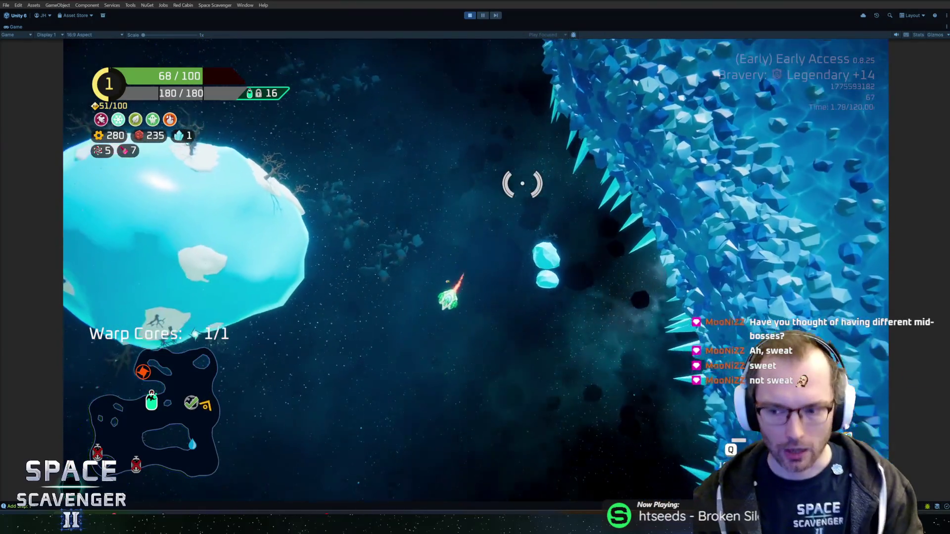
{"action": "key", "text": "w"}
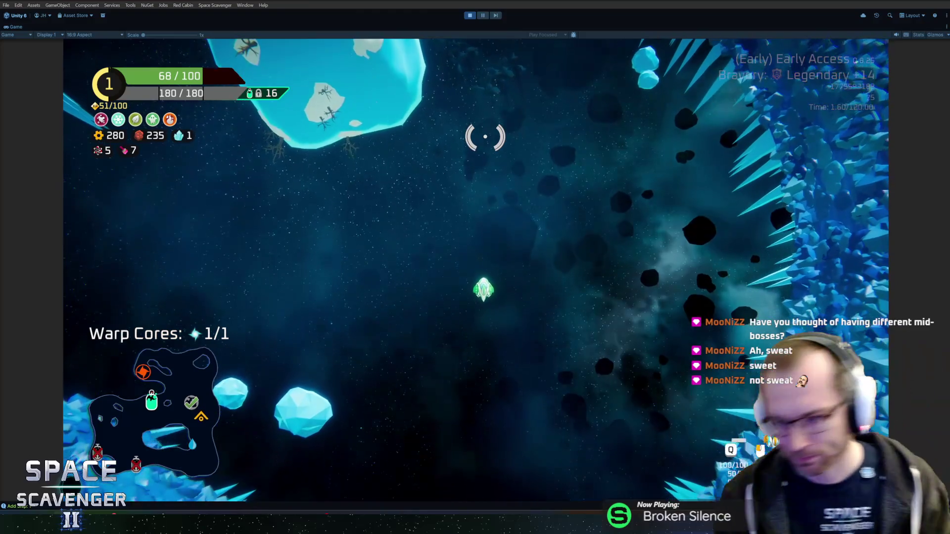
{"action": "key", "text": "a"}
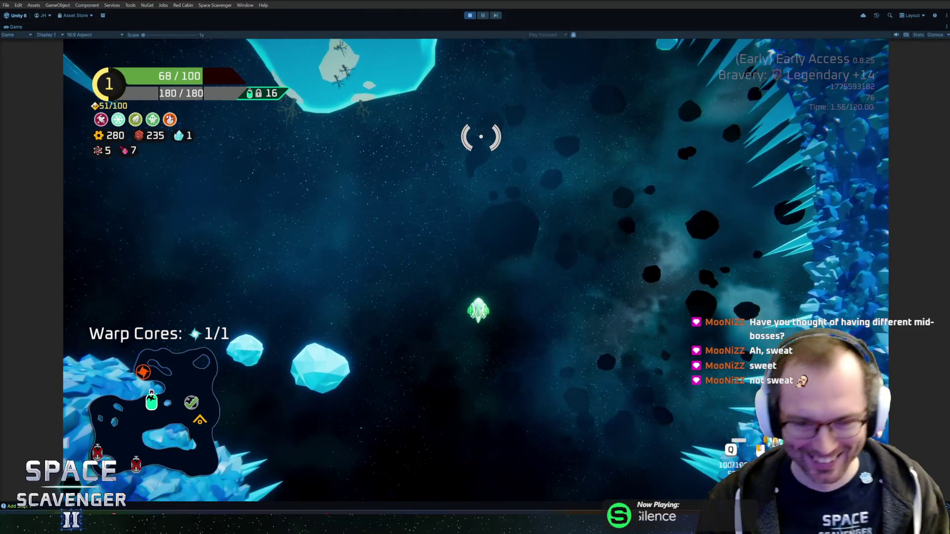
{"action": "key", "text": "w"}
{"action": "key", "text": "a"}
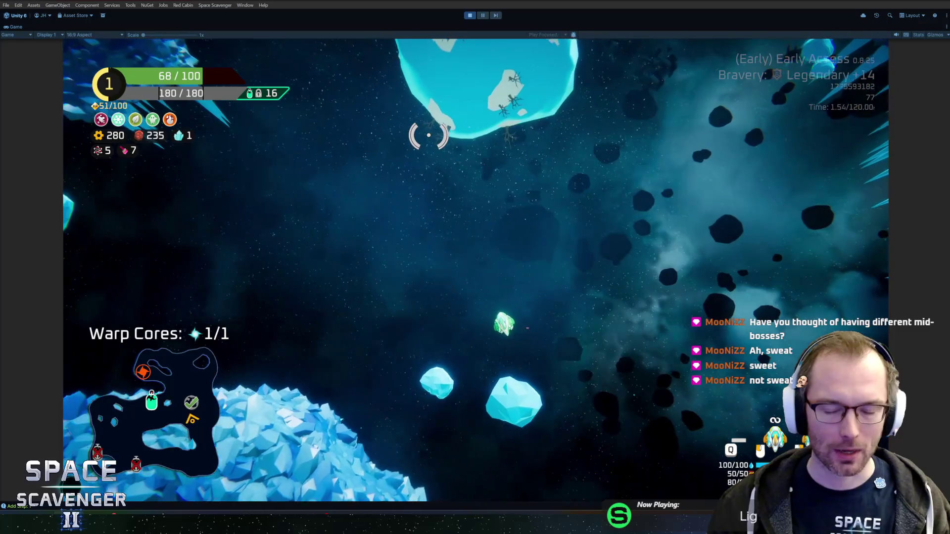
{"action": "key", "text": "s"}
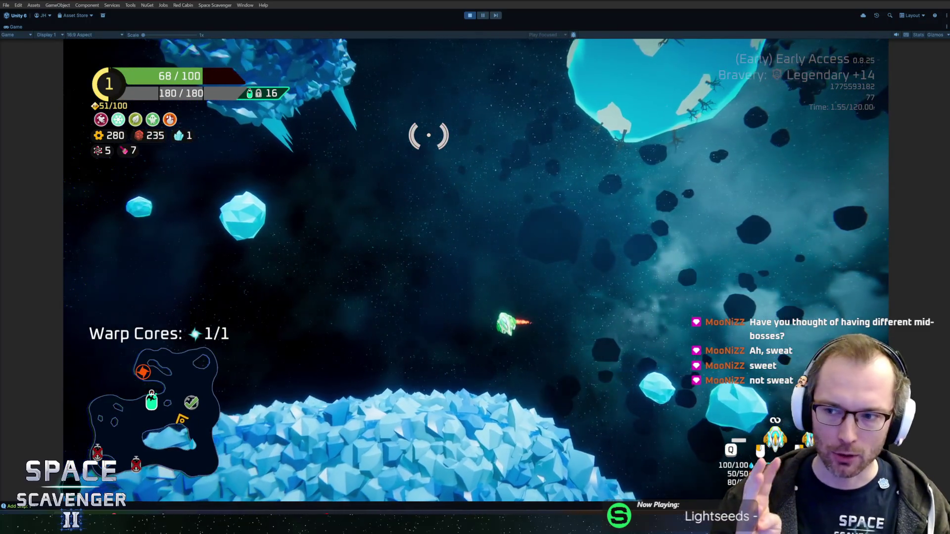
{"action": "key", "text": "w"}
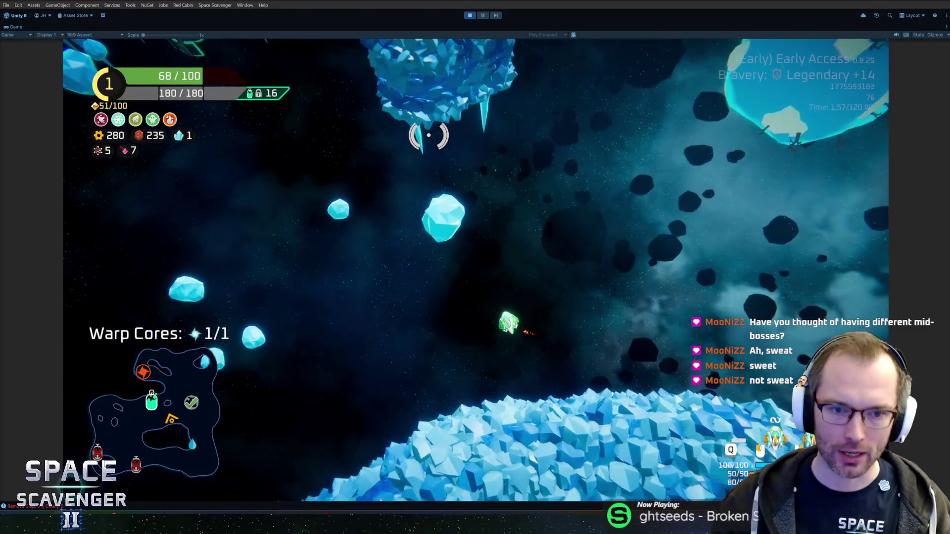
{"action": "key", "text": "a"}
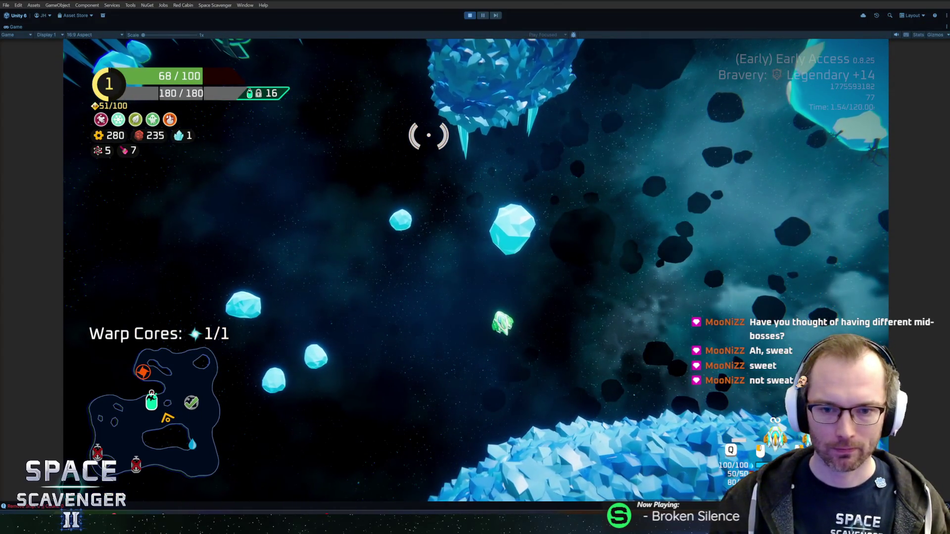
{"action": "key", "text": "w"}
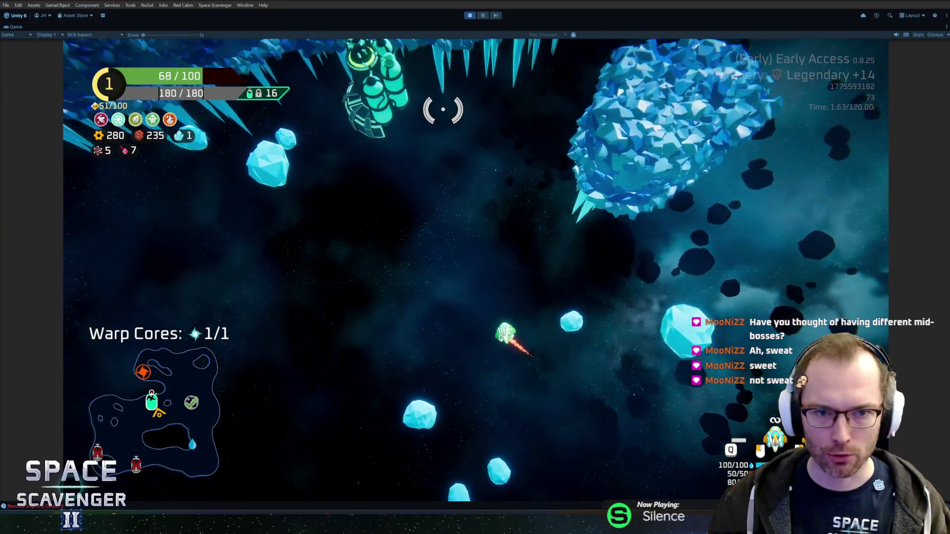
{"action": "key", "text": "f"}
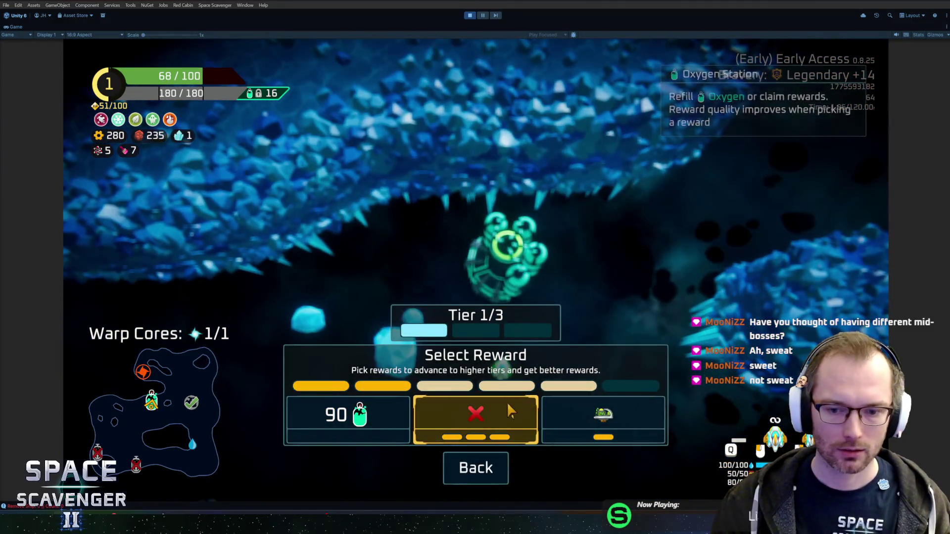
{"action": "left_click", "coordinate": [515, 408]}
Destroy the pink enemies, collect their spare parts, land on the beam station, then stop playtesting.
{"action": "key", "text": "s"}
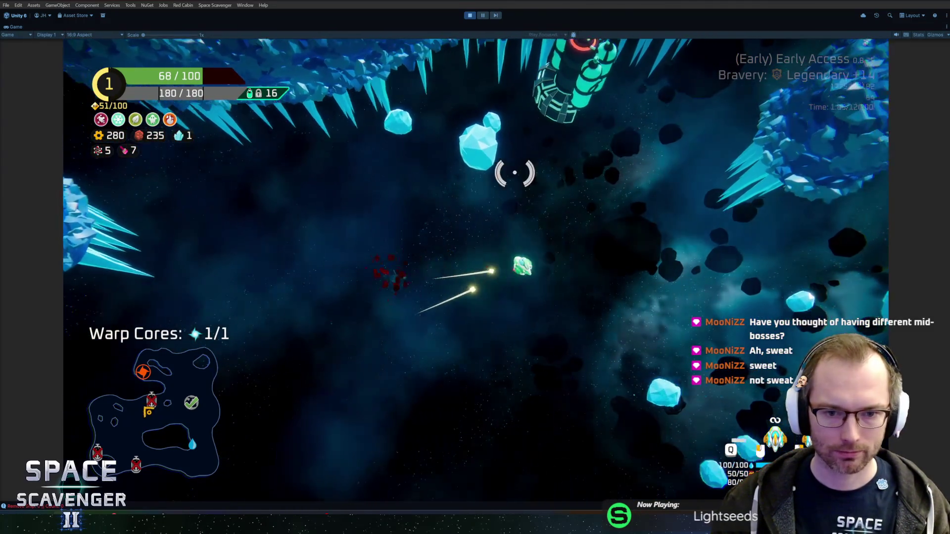
{"action": "key", "text": "w"}
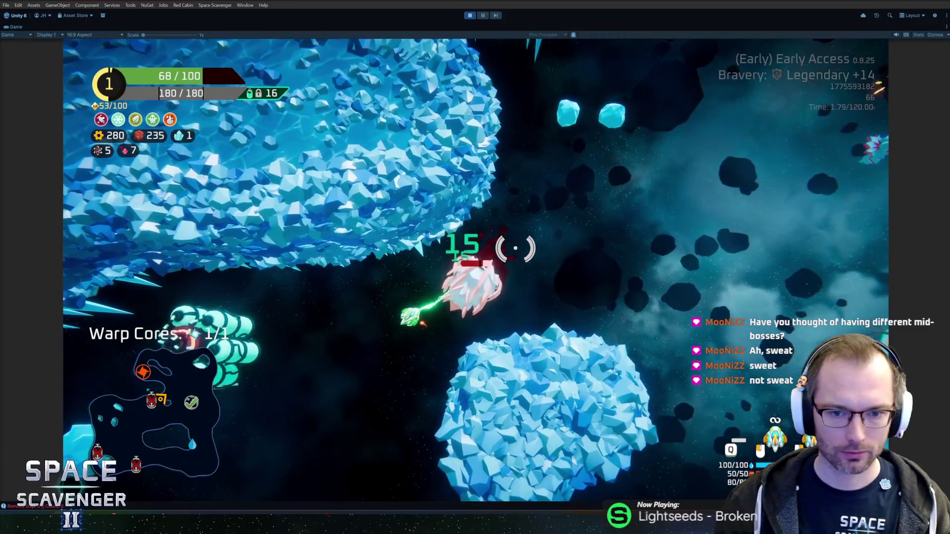
{"action": "key", "text": "d"}
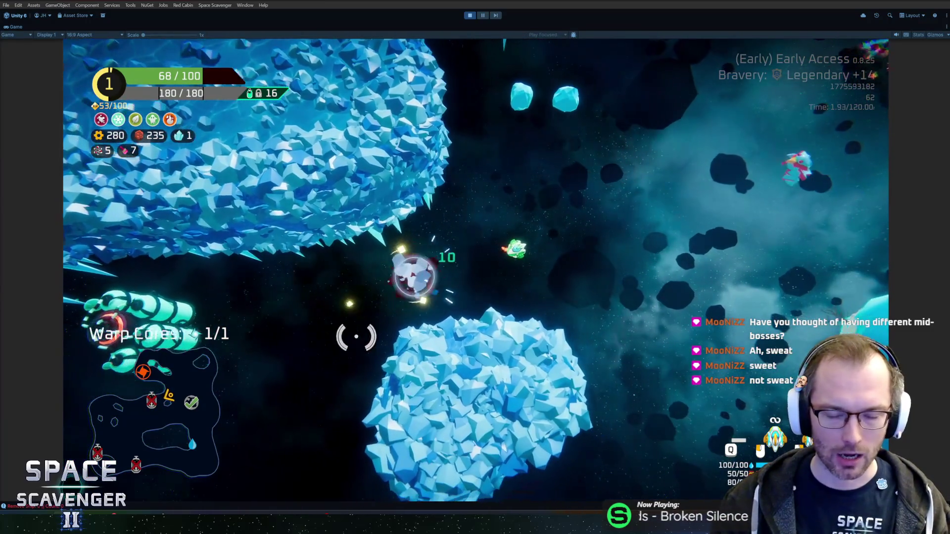
{"action": "key", "text": "d"}
{"action": "key", "text": "w"}
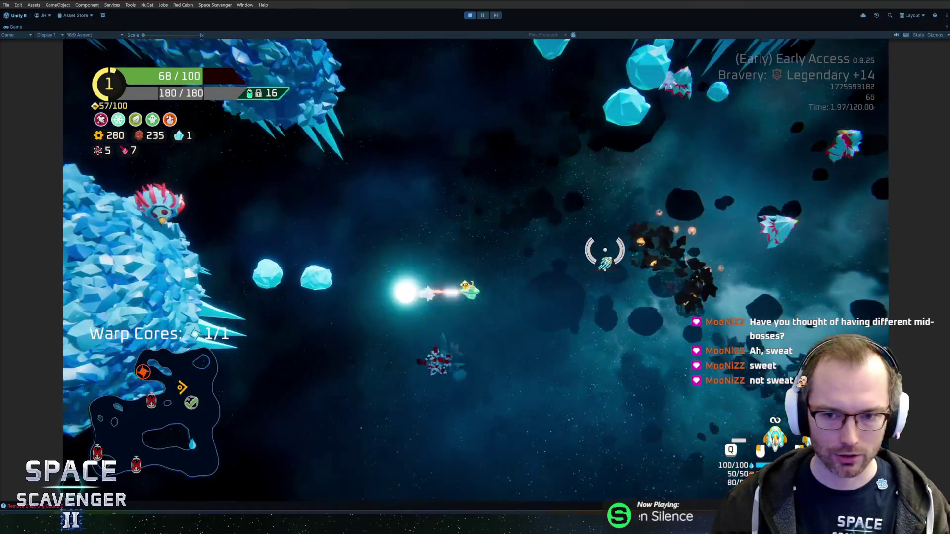
{"action": "key", "text": "s"}
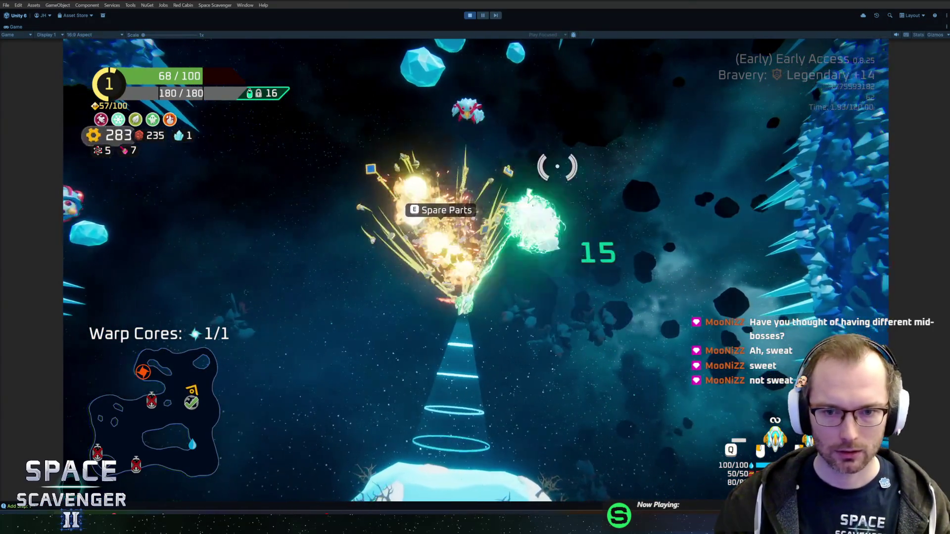
{"action": "key", "text": "w"}
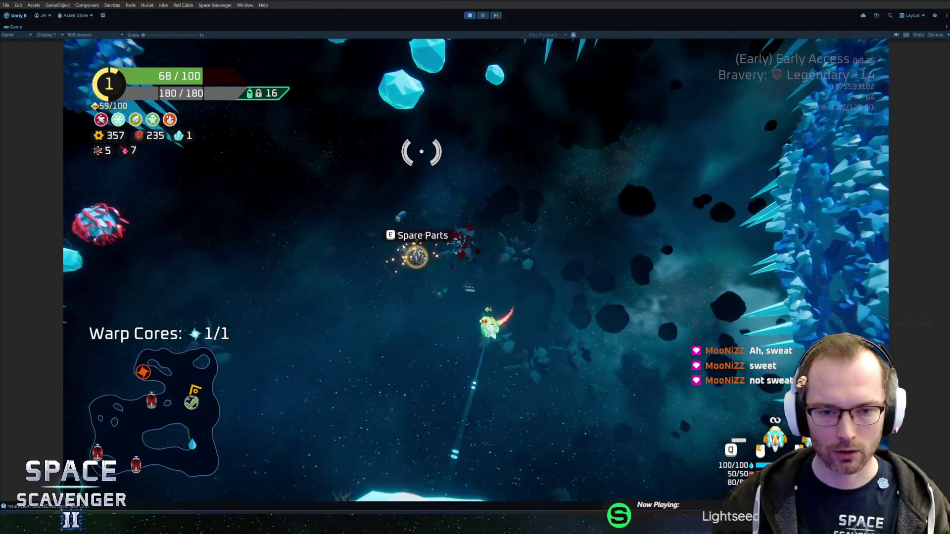
{"action": "key", "text": "s"}
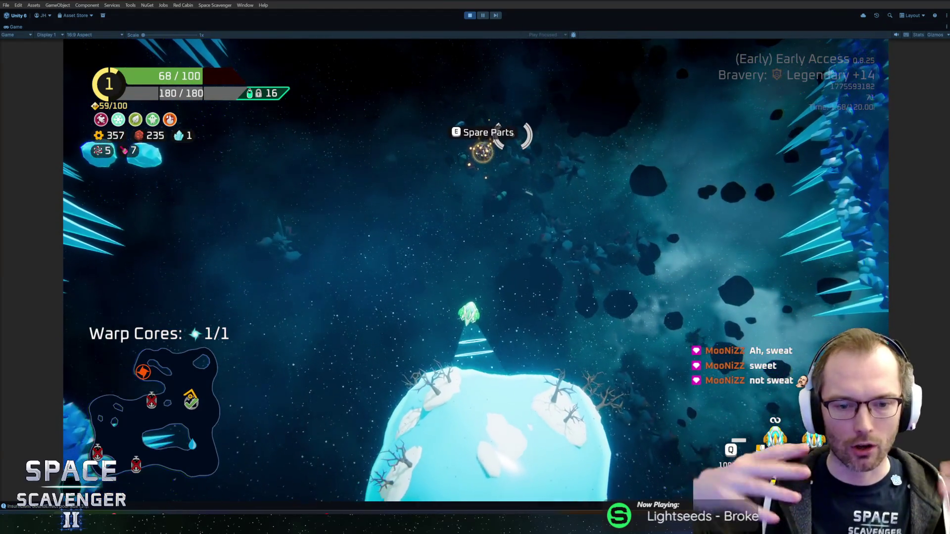
{"action": "key", "text": "a"}
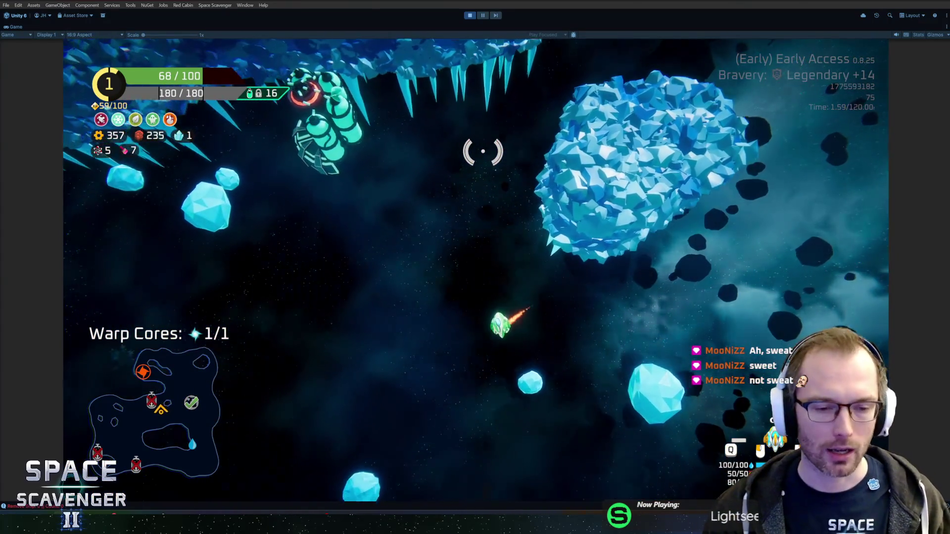
{"action": "key", "text": "ctrl+p"}
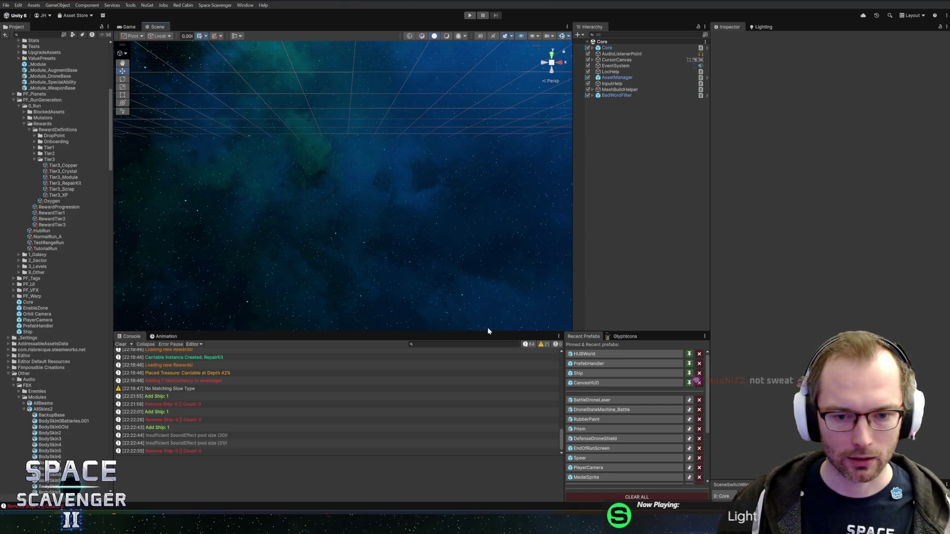
Enlarge the console and project panels, then review the RewardTier1.asset diff among pending changes.
{"action": "left_click_drag", "start_coordinate": [488, 329], "coordinate": [489, 325]}
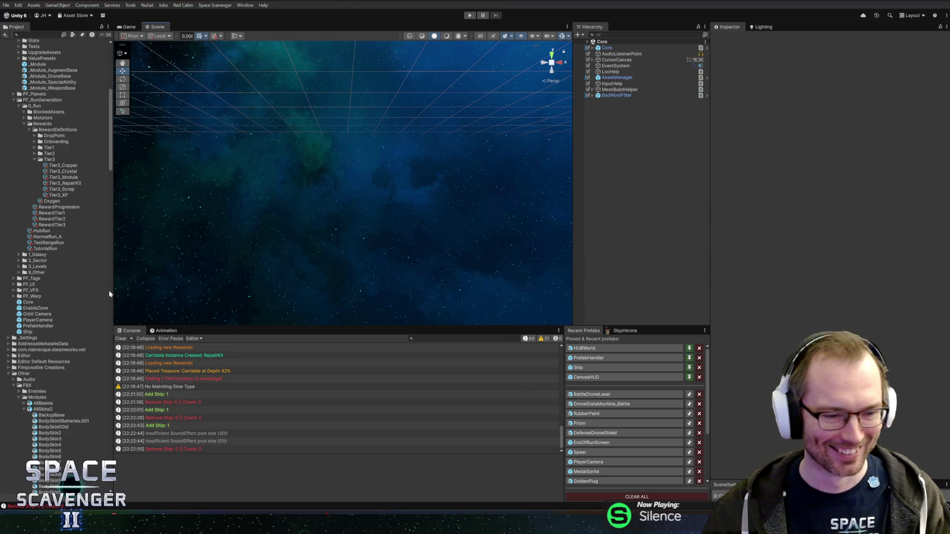
{"action": "left_click_drag", "start_coordinate": [110, 294], "coordinate": [124, 287]}
{"action": "key", "text": "alt+Tab"}
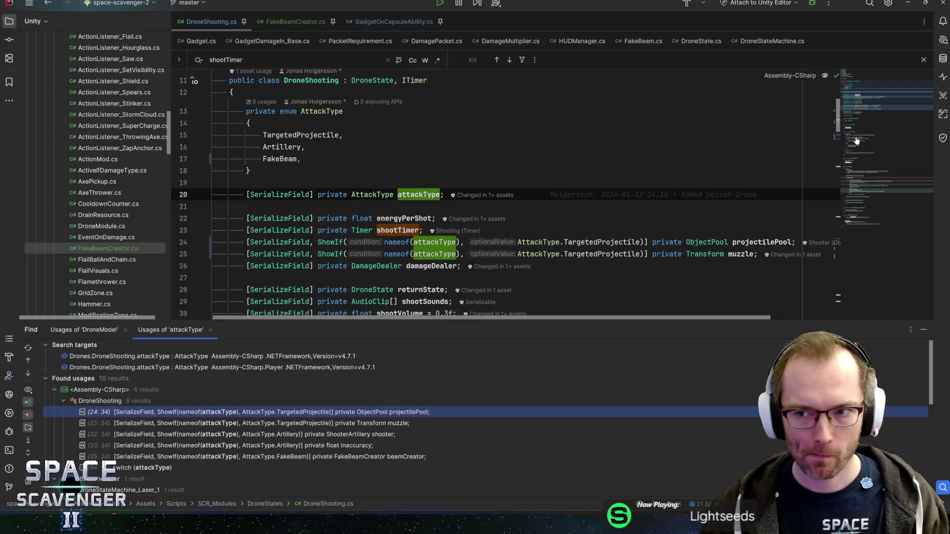
{"action": "left_click", "coordinate": [94, 514]}
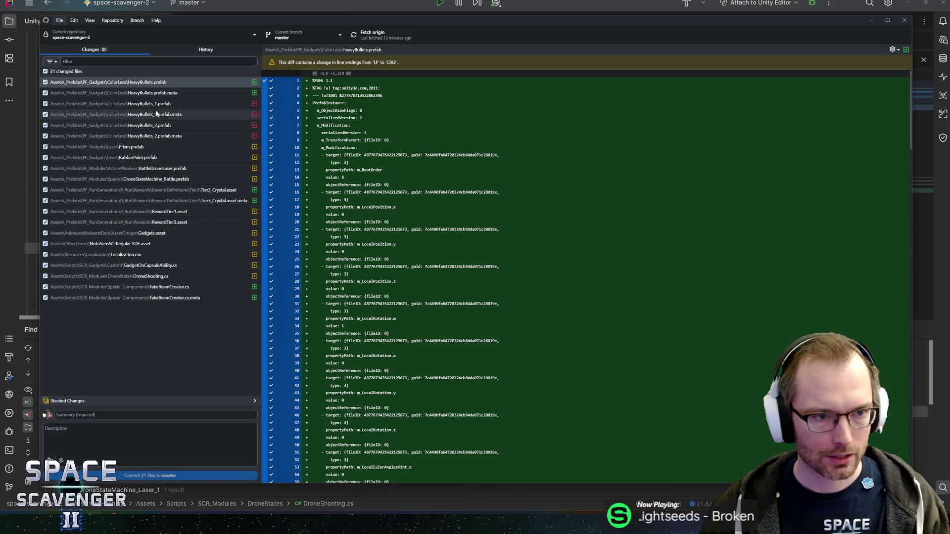
{"action": "left_click", "coordinate": [159, 212]}
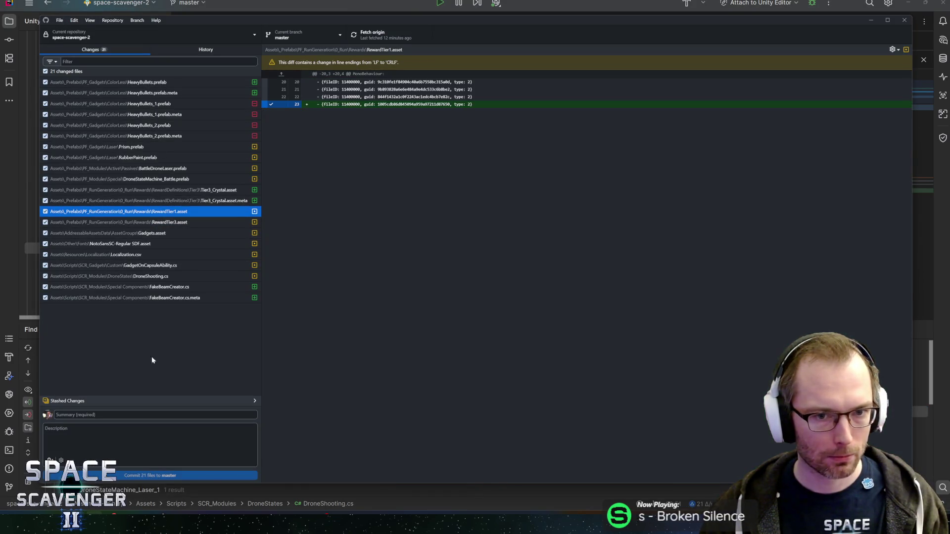
{"action": "key", "text": "alt+Tab"}
{"action": "key", "text": "alt+Tab"}
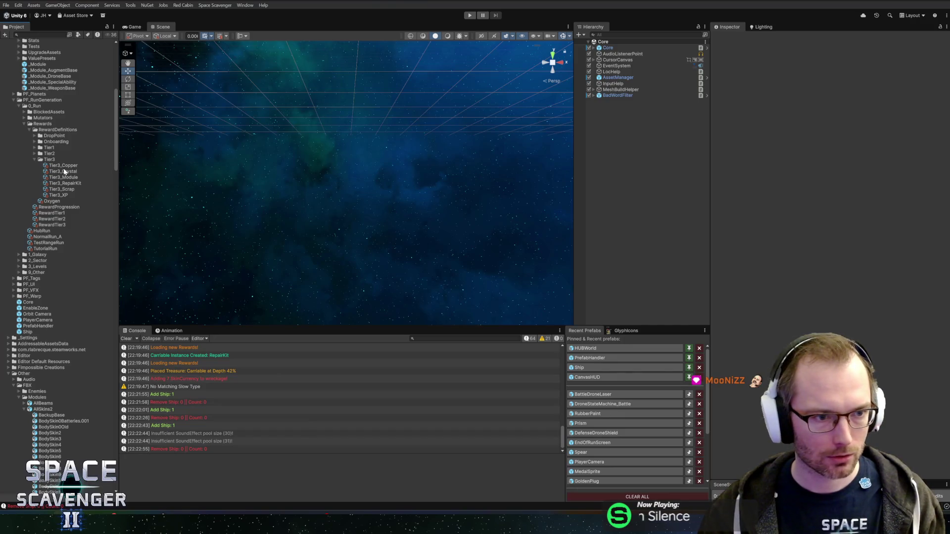
Delete Tier3_Crystal from Reward Tier 1's definitions and check the Reward Tier 3 and 2 lists.
{"action": "left_click", "coordinate": [44, 214]}
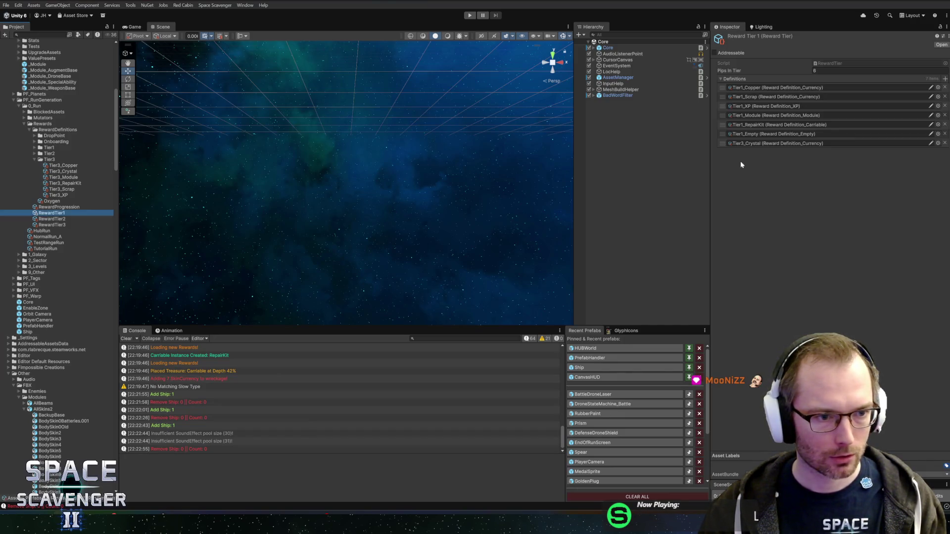
{"action": "left_click", "coordinate": [945, 144]}
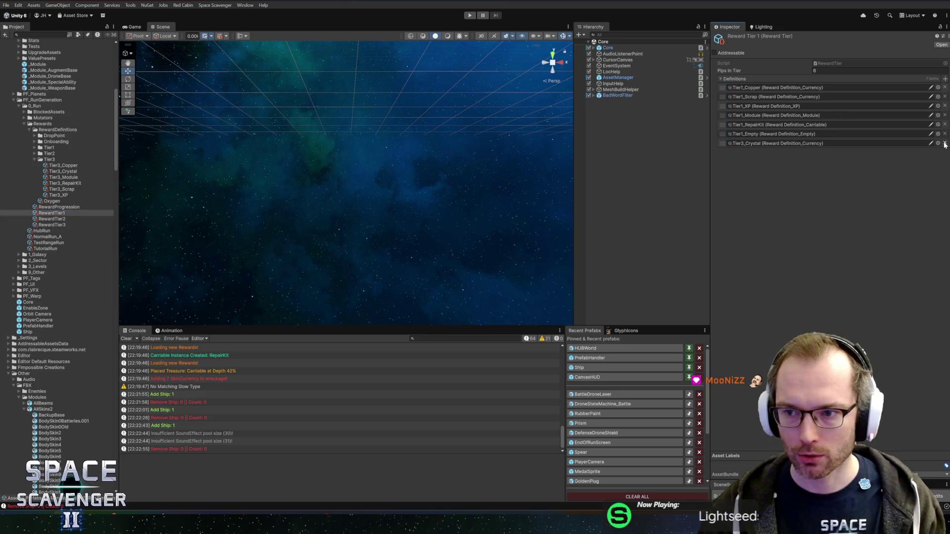
{"action": "left_click", "coordinate": [55, 219]}
{"action": "left_click", "coordinate": [57, 225]}
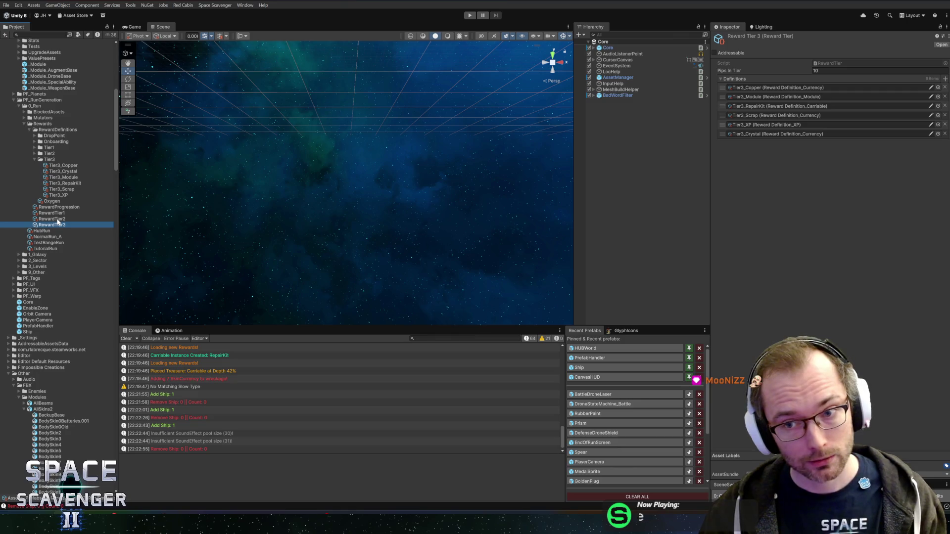
{"action": "left_click", "coordinate": [56, 219]}
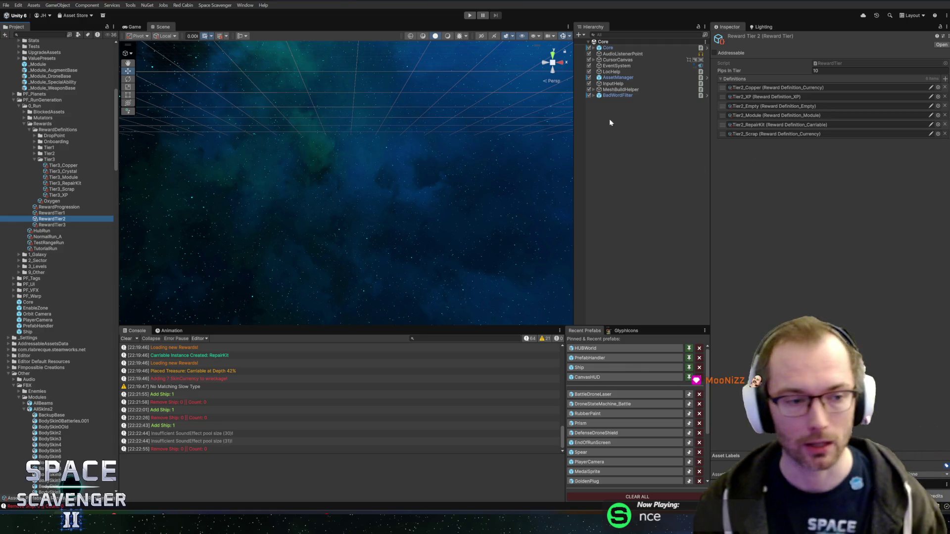
Open the Tier2_Copper reward definition and start editing its currency value.
{"action": "left_click", "coordinate": [35, 153]}
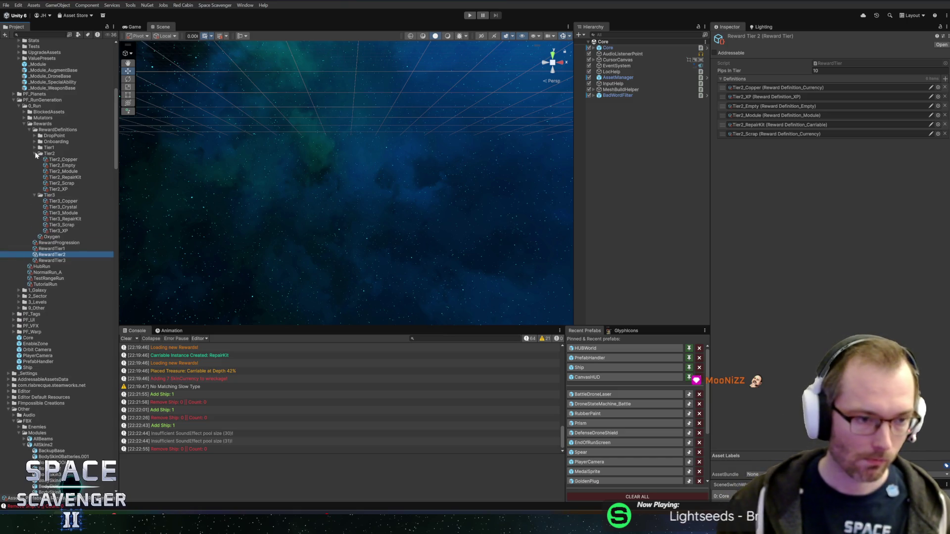
{"action": "left_click", "coordinate": [59, 162]}
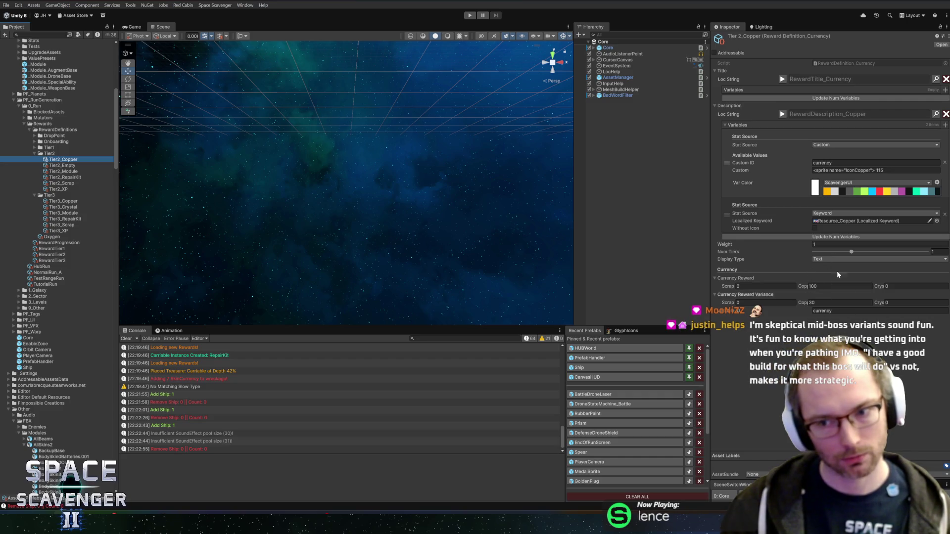
{"action": "left_click", "coordinate": [835, 310]}
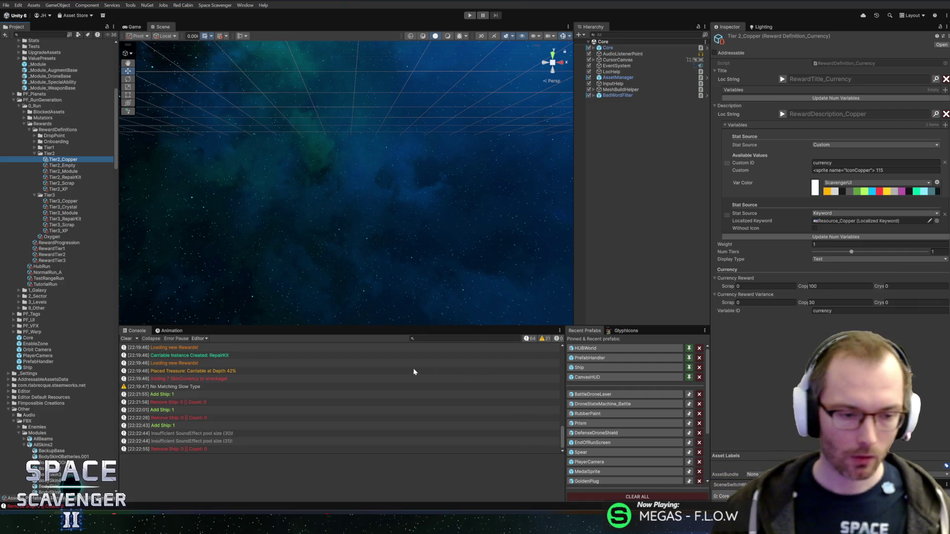
Select the BattleDroneLaser prefab, playtest by flying the ship and shooting a red enemy, then open the debug console.
{"action": "left_click", "coordinate": [592, 394]}
{"action": "key", "text": "ctrl+p"}
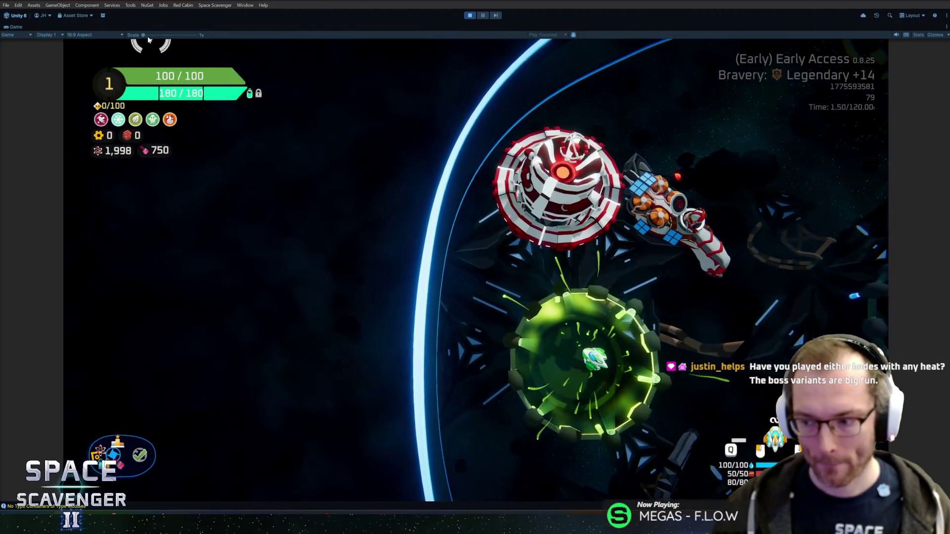
{"action": "key", "text": "d"}
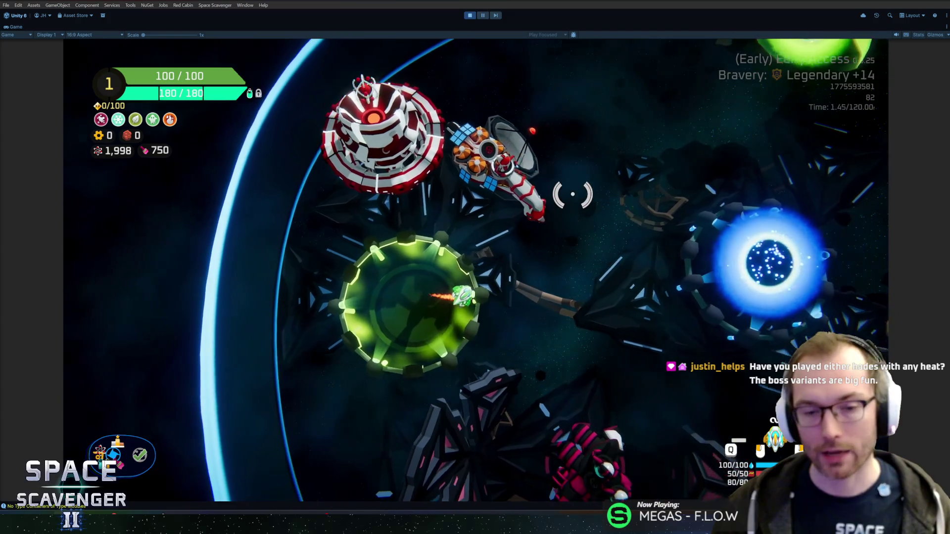
{"action": "key", "text": "w"}
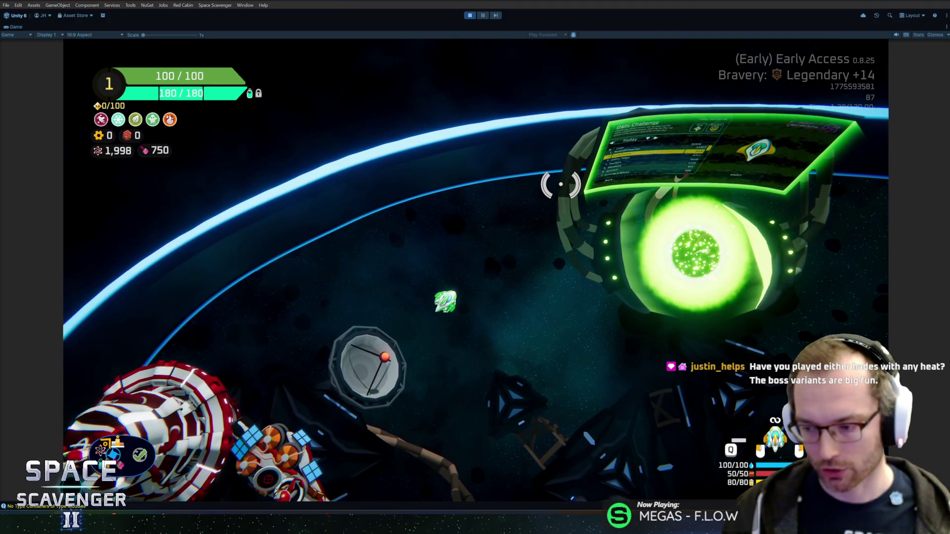
{"action": "mouse_move", "coordinate": [508, 254]}
{"action": "left_mouse_down"}
{"action": "mouse_move", "coordinate": [423, 371]}
{"action": "mouse_move", "coordinate": [239, 327]}
{"action": "mouse_move", "coordinate": [198, 277]}
{"action": "mouse_move", "coordinate": [415, 159]}
{"action": "mouse_move", "coordinate": [439, 296]}
{"action": "mouse_move", "coordinate": [405, 366]}
{"action": "mouse_move", "coordinate": [617, 250]}
{"action": "mouse_move", "coordinate": [629, 278]}
{"action": "mouse_move", "coordinate": [661, 297]}
{"action": "mouse_move", "coordinate": [672, 326]}
{"action": "mouse_move", "coordinate": [674, 314]}
{"action": "mouse_move", "coordinate": [646, 287]}
{"action": "left_mouse_up"}
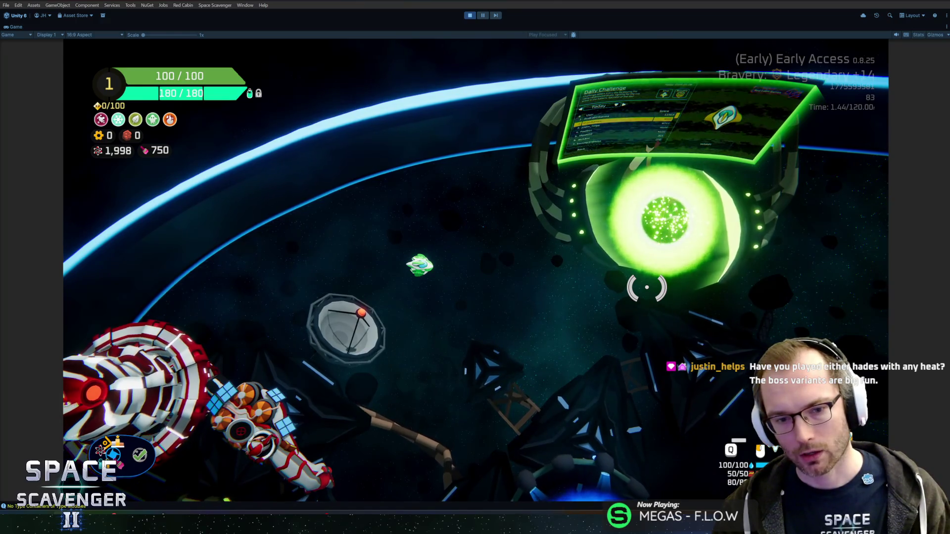
{"action": "key", "text": "grave"}
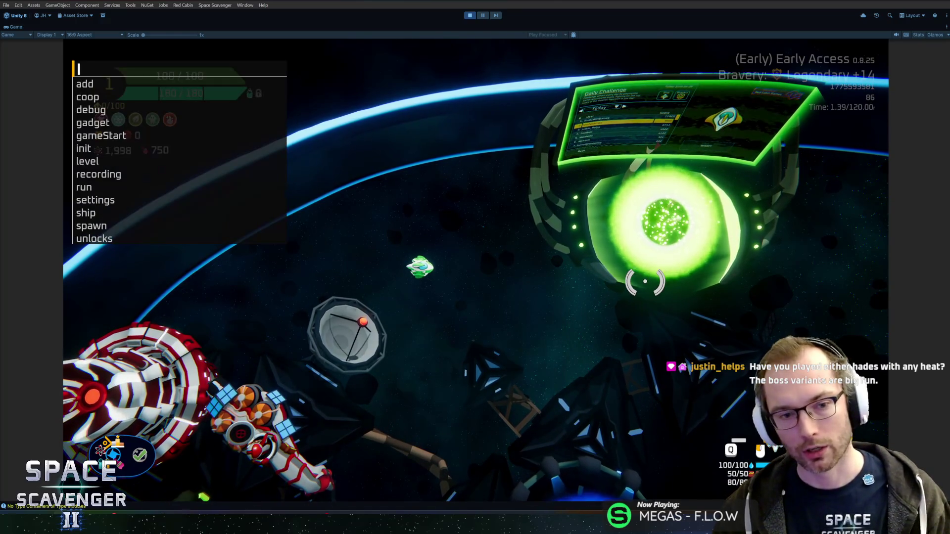
Run 'ship load test' in the debug console to give the ship the test loadout.
{"action": "key", "text": "grave"}
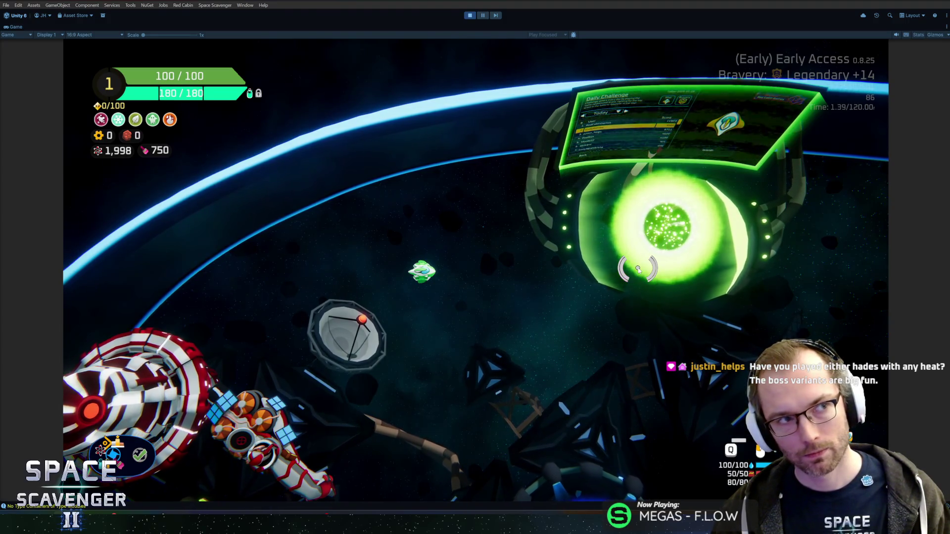
{"action": "key", "text": "grave"}
{"action": "type", "text": "ship load test"}
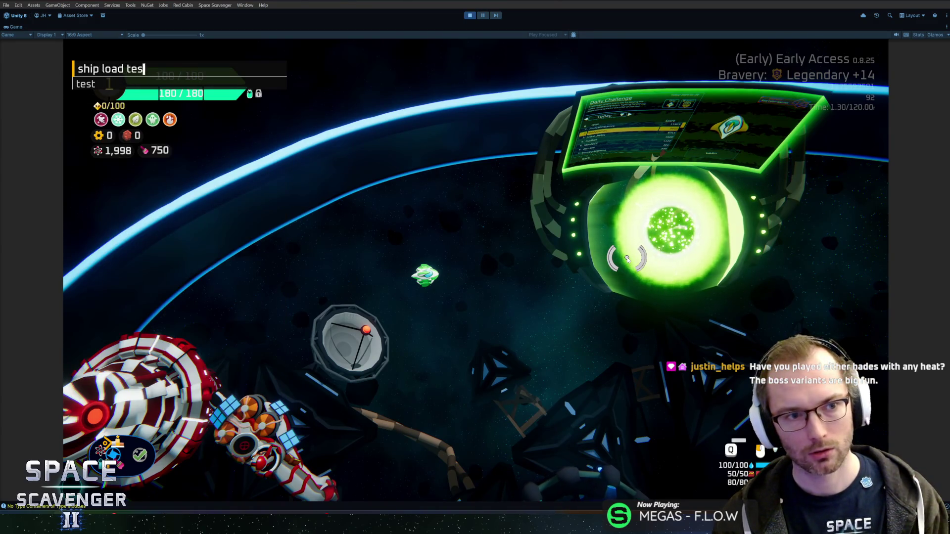
{"action": "key", "text": "Return"}
Spawn three TrainingDummy_Invincible with 'spawn … 3', then begin a 'spawn gr' command.
{"action": "type", "text": "spawn training"}
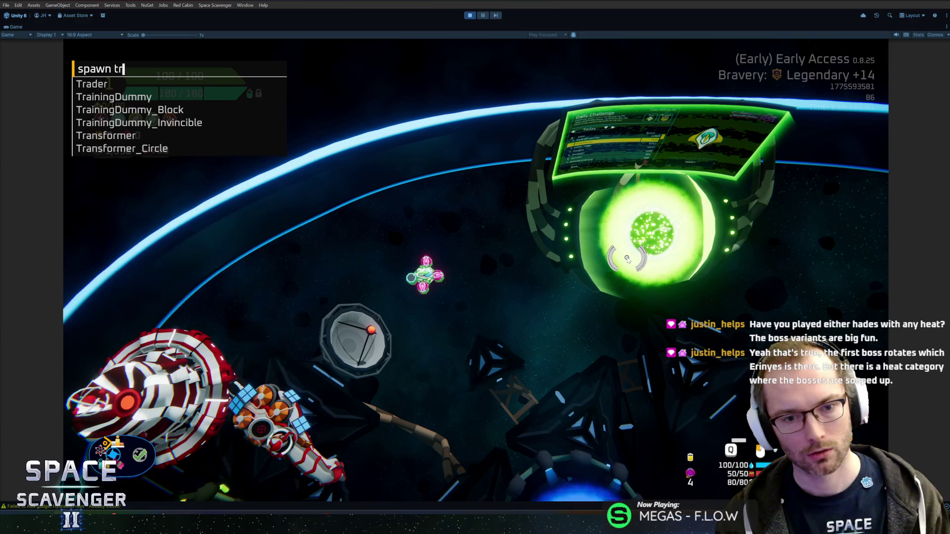
{"action": "key", "text": "Down"}
{"action": "key", "text": "Down"}
{"action": "key", "text": "Tab"}
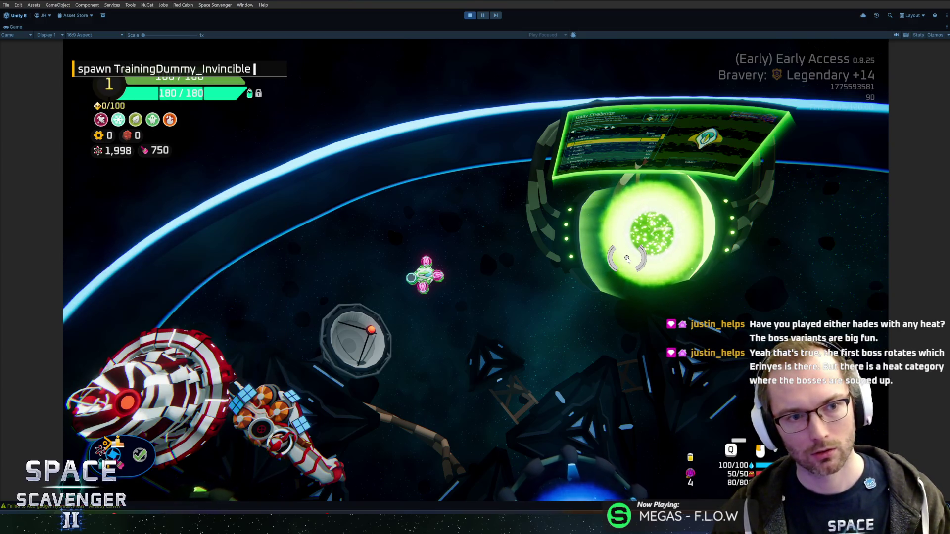
{"action": "type", "text": "3"}
{"action": "key", "text": "Return"}
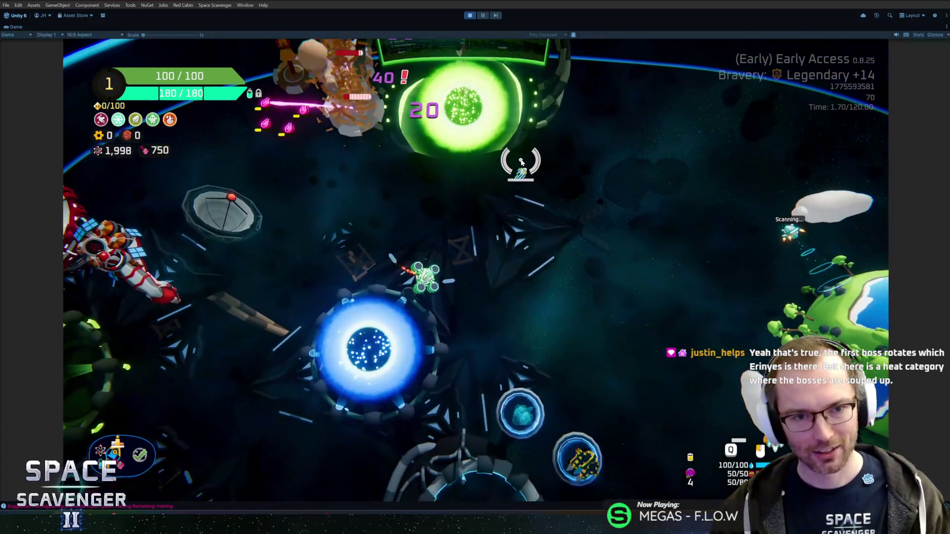
{"action": "key", "text": "grave"}
{"action": "type", "text": "spawn gr"}
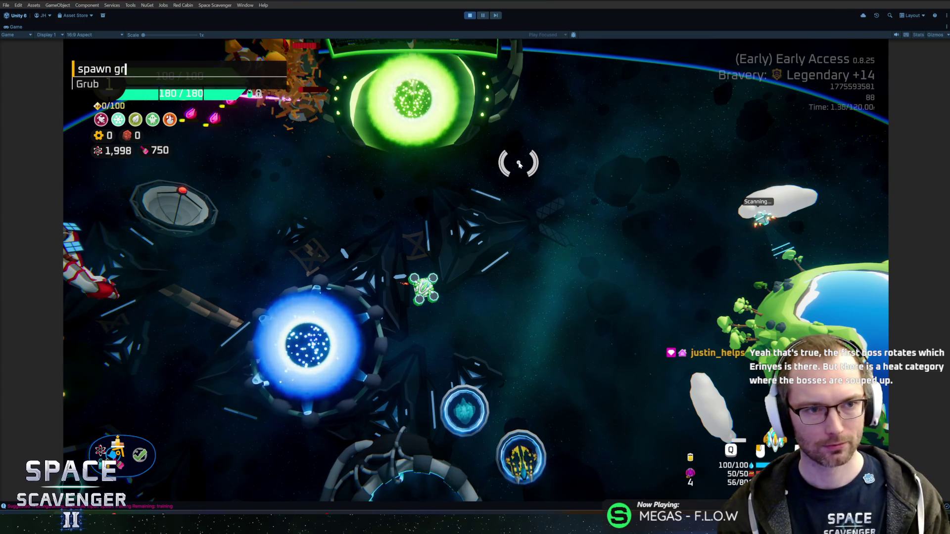
Spawn a group of Grub enemies and fly between the Start Trial and Daily Challenge portals.
{"action": "key", "text": "Tab"}
{"action": "key", "text": "Return"}
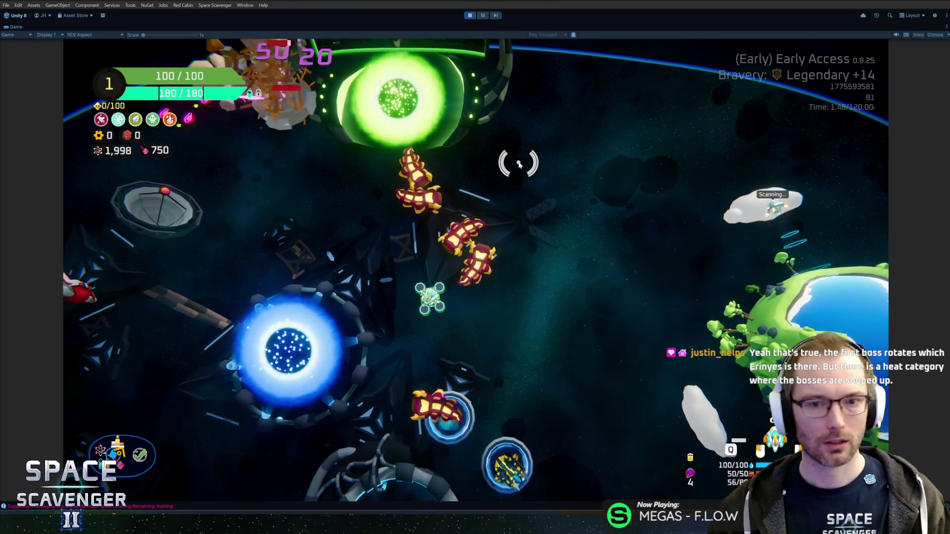
{"action": "key", "text": "a"}
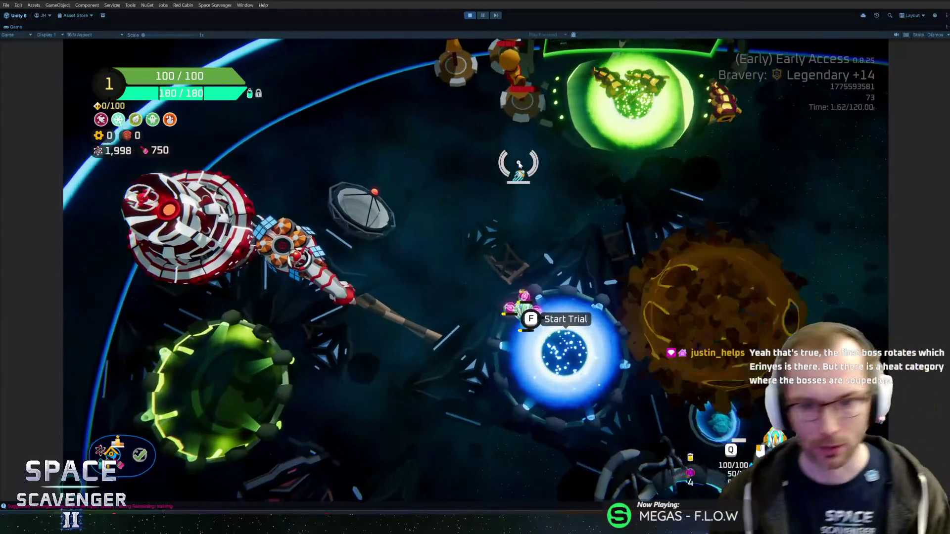
{"action": "key", "text": "d"}
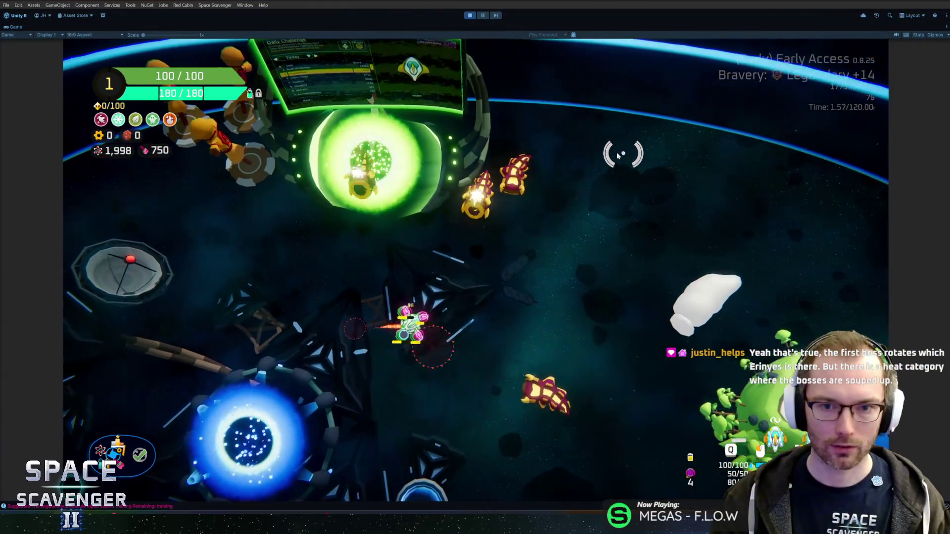
{"action": "key", "text": "a"}
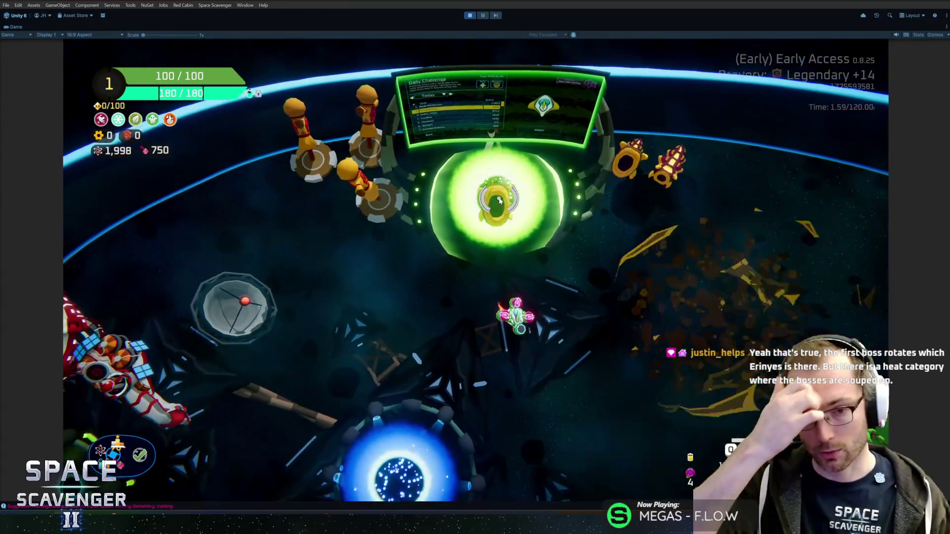
{"action": "key", "text": "d"}
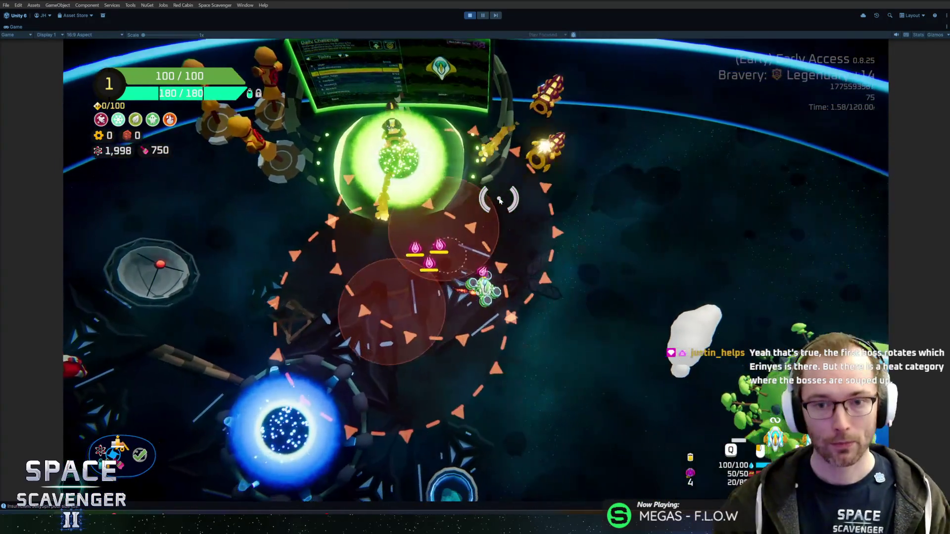
{"action": "key", "text": "a"}
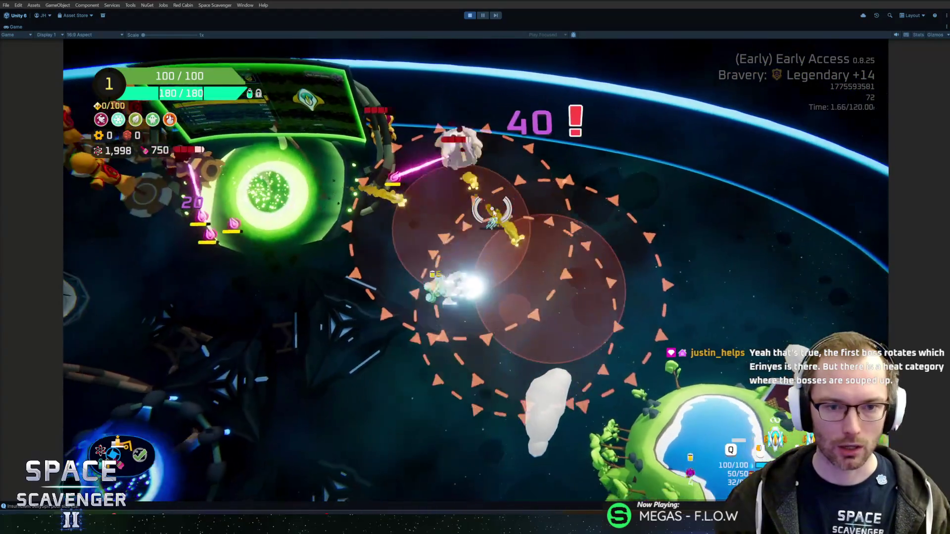
Fly the ship around the arena past the green and blue portals, away from the boss.
{"action": "key", "text": "w"}
{"action": "key", "text": "d"}
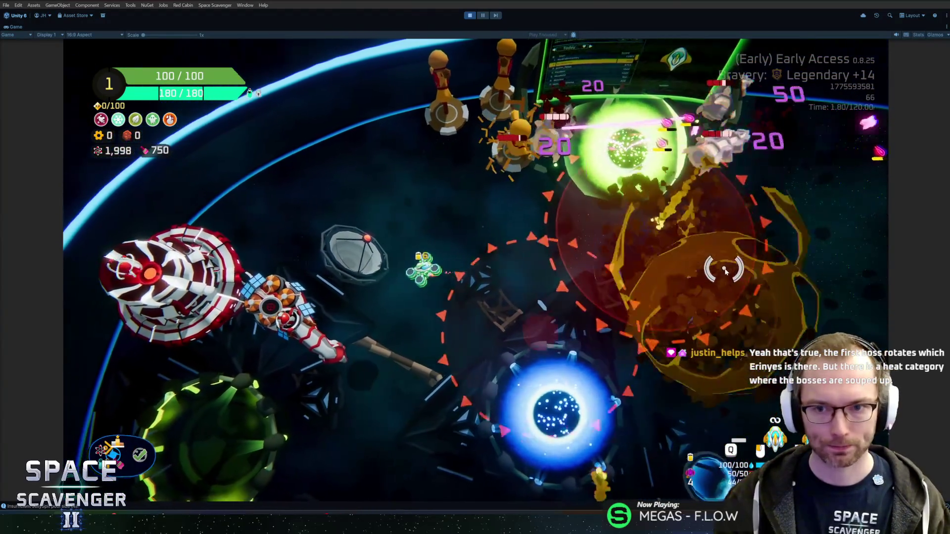
{"action": "key", "text": "d"}
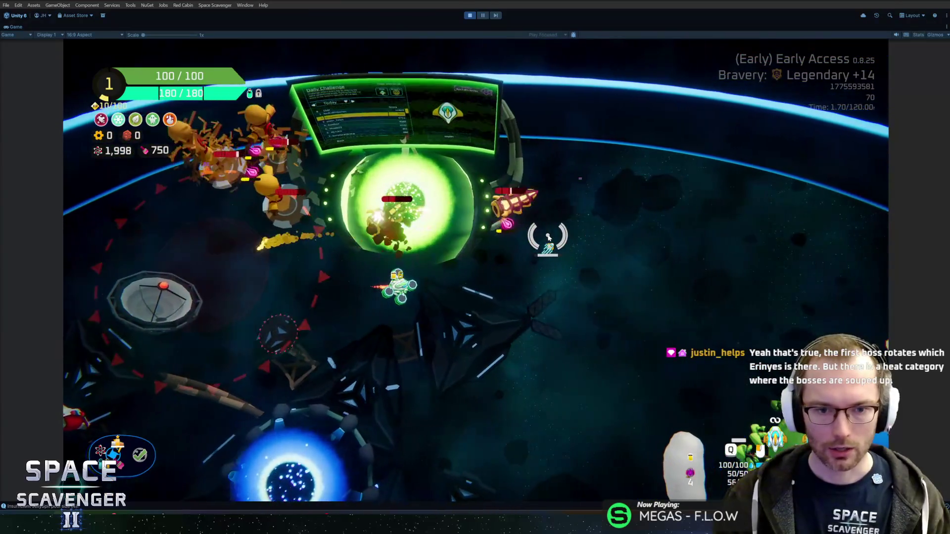
{"action": "key", "text": "a"}
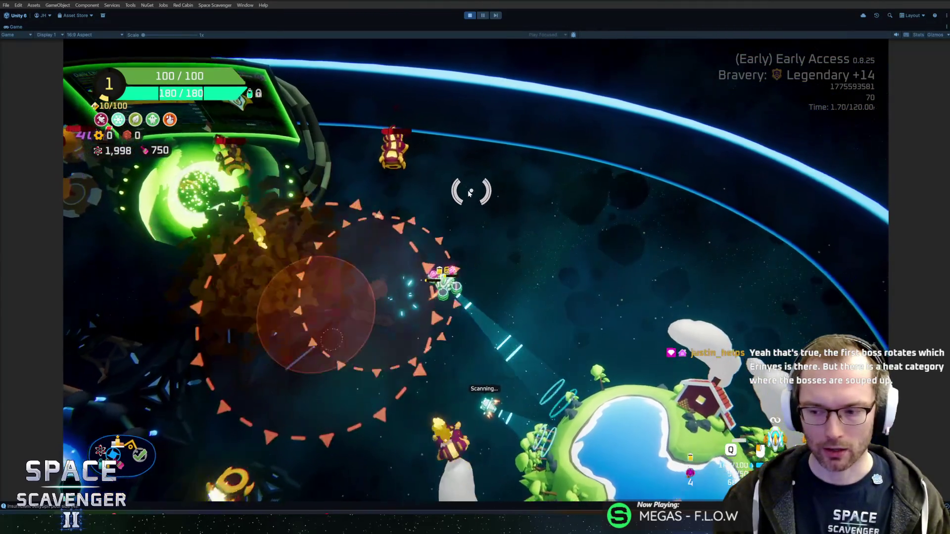
{"action": "key", "text": "s"}
{"action": "key", "text": "a"}
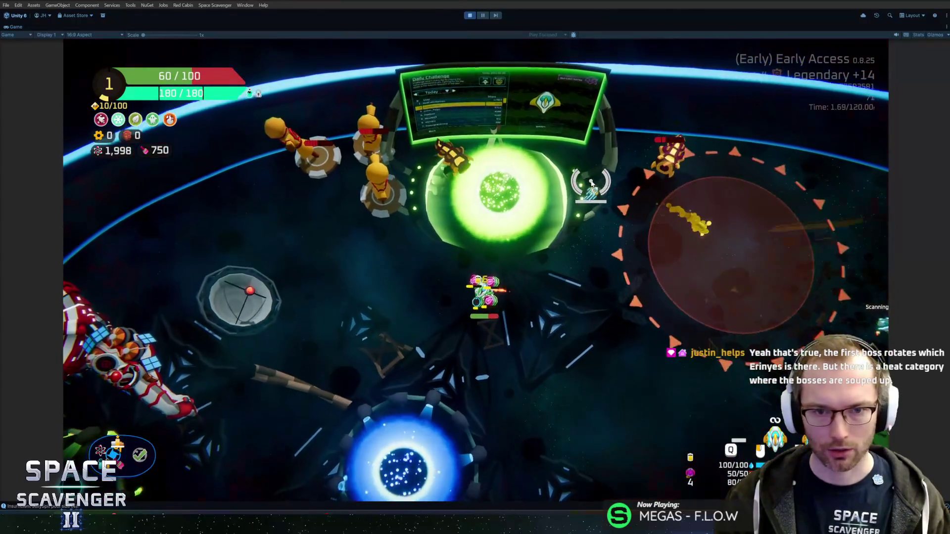
{"action": "key", "text": "s"}
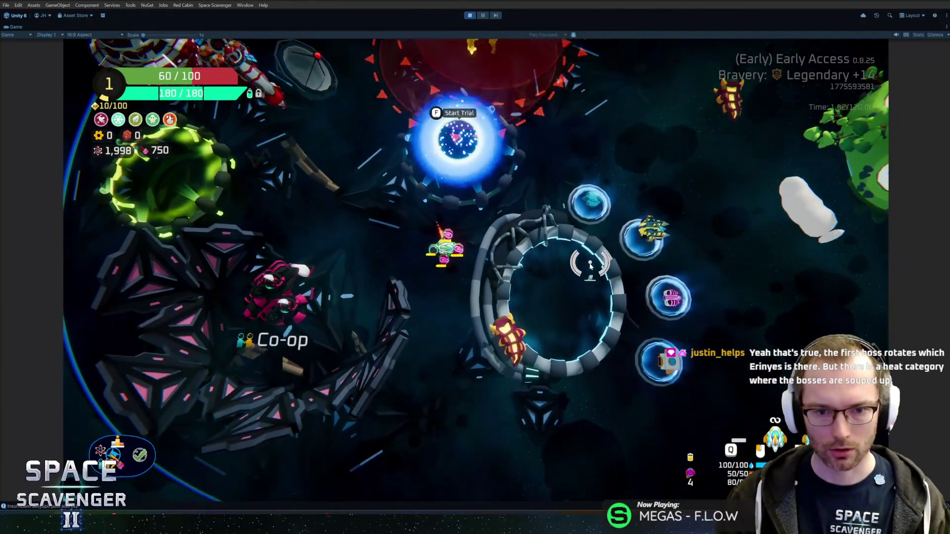
{"action": "key", "text": "w"}
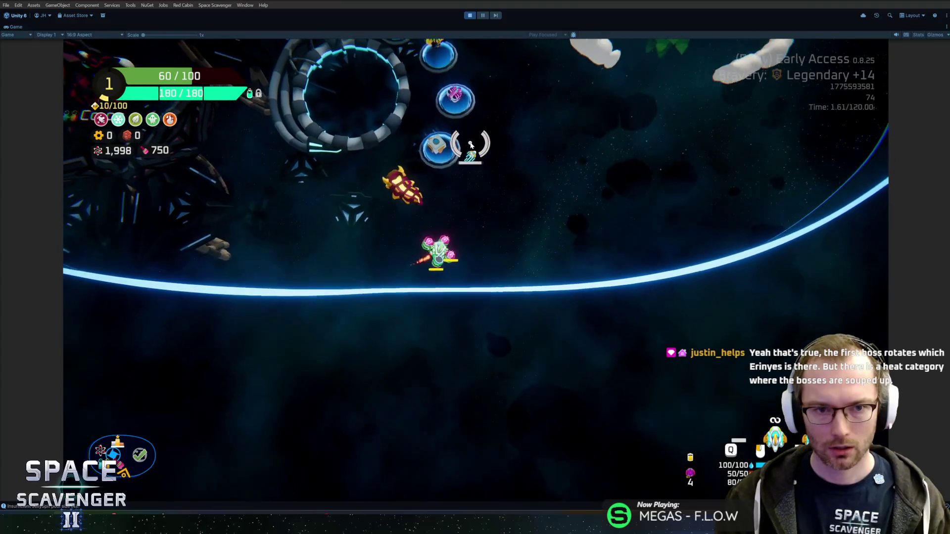
{"action": "key", "text": "d"}
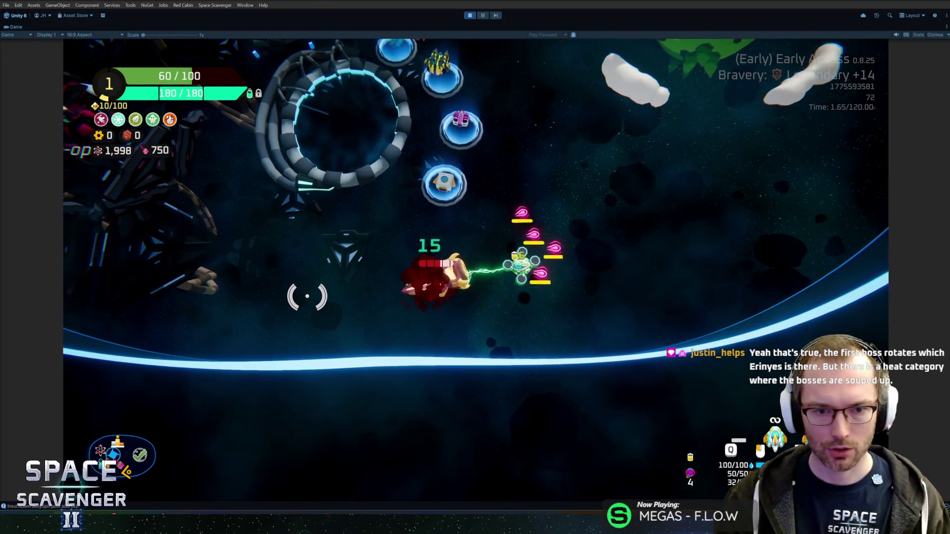
{"action": "key", "text": "w"}
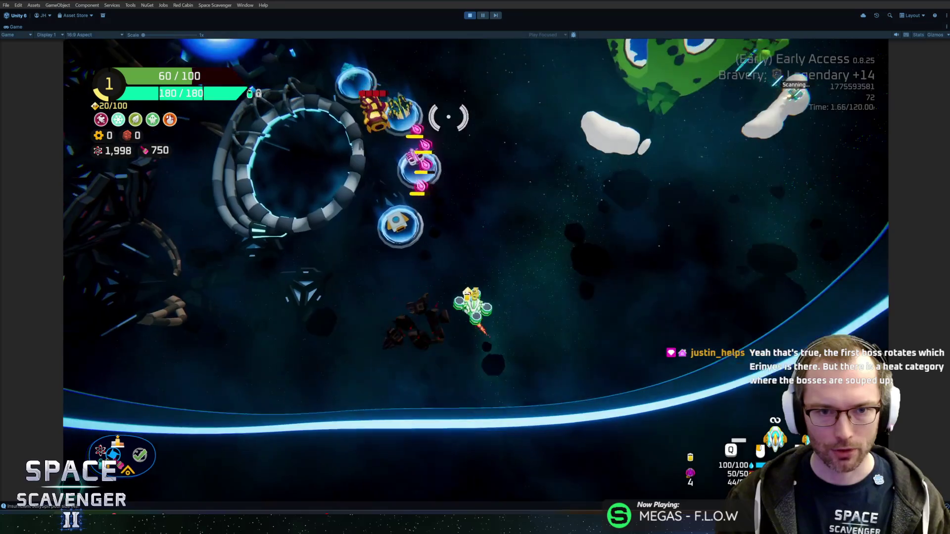
{"action": "key", "text": "w"}
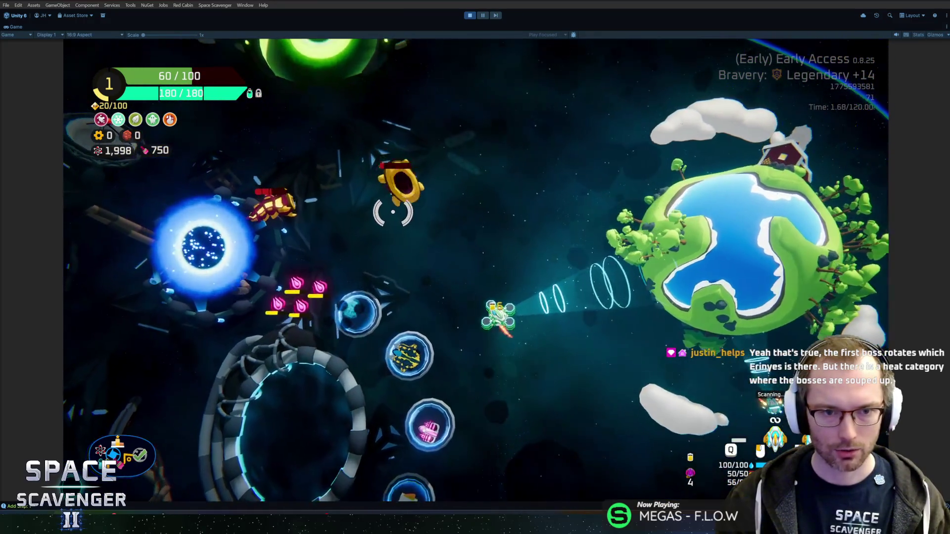
{"action": "key", "text": "a"}
{"action": "key", "text": "d"}
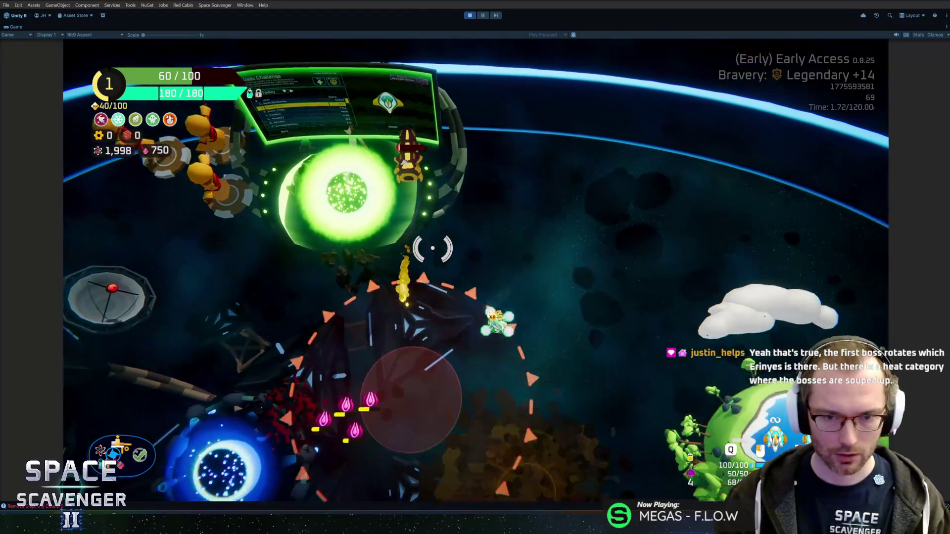
Park the ship inside the Customize Ship ring and peek at ship customisation.
{"action": "key", "text": "a"}
{"action": "key", "text": "s"}
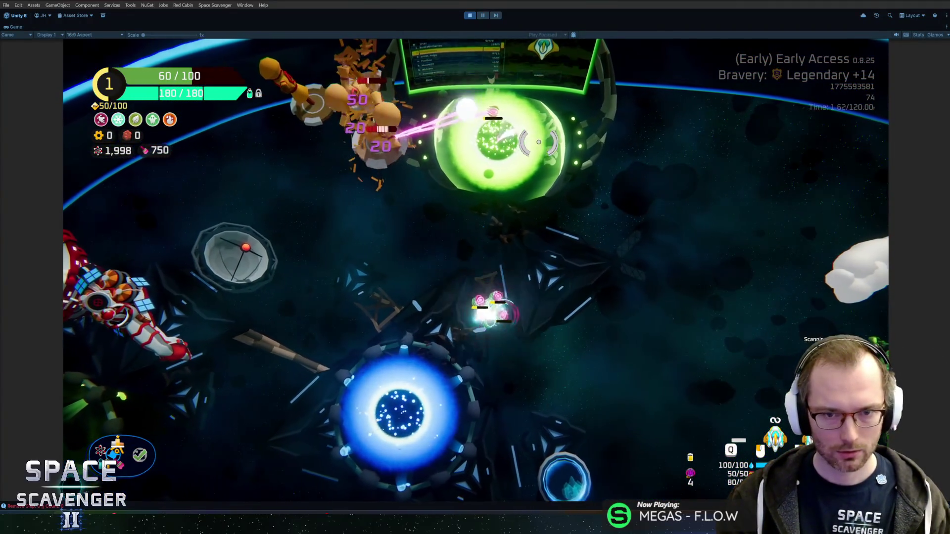
{"action": "key", "text": "d"}
{"action": "key", "text": "s"}
{"action": "key", "text": "s"}
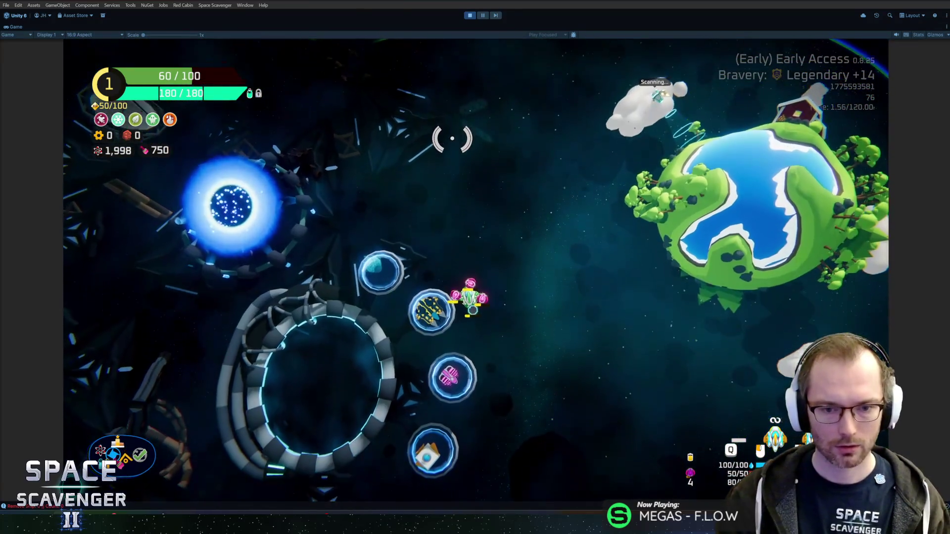
{"action": "key", "text": "a"}
{"action": "key", "text": "w"}
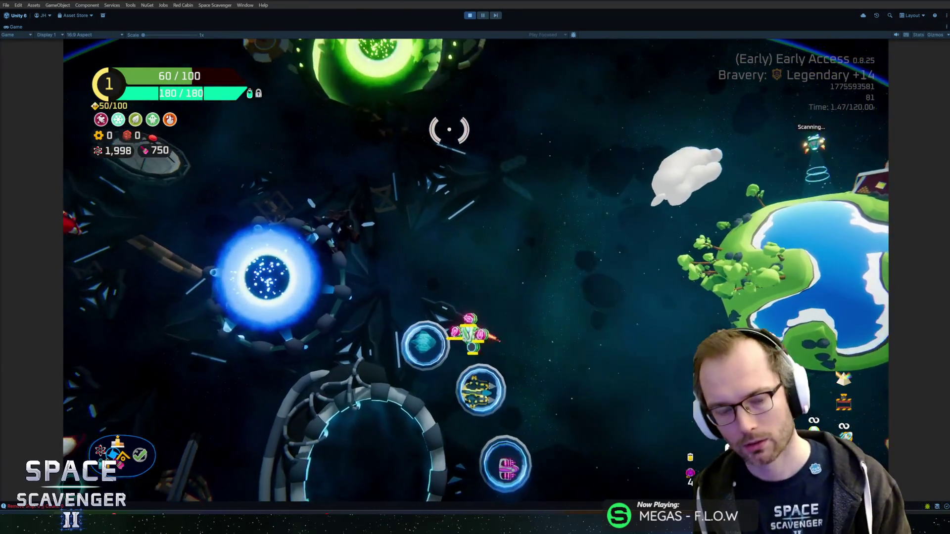
{"action": "key", "text": "s"}
{"action": "key", "text": "w"}
{"action": "key", "text": "d"}
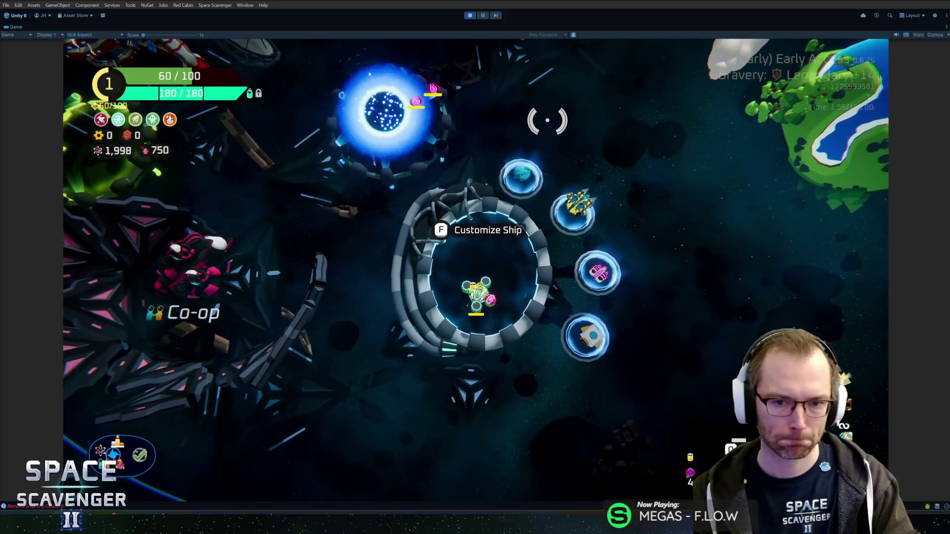
{"action": "key", "text": "f"}
{"action": "key", "text": "f"}
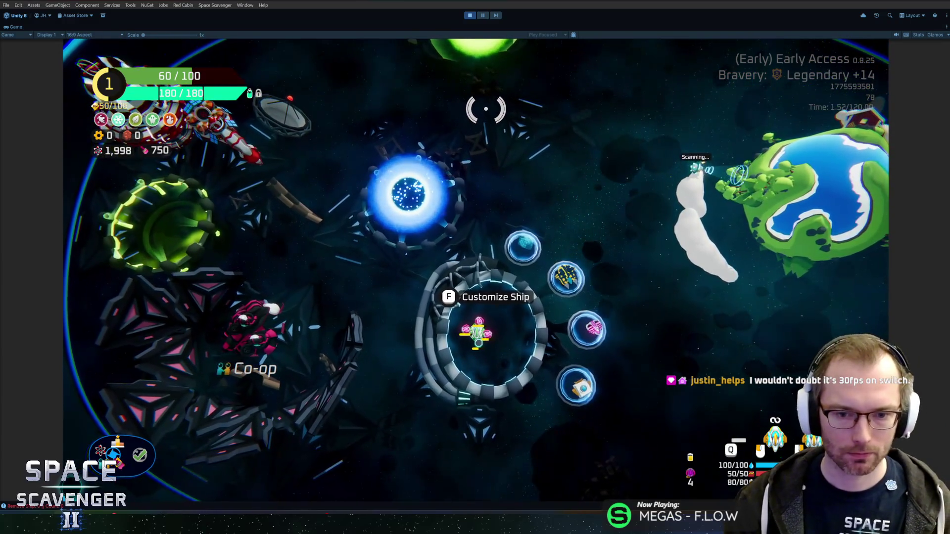
Open the ship-building grid to check the Laser Drone, then return to space.
{"action": "key", "text": "s"}
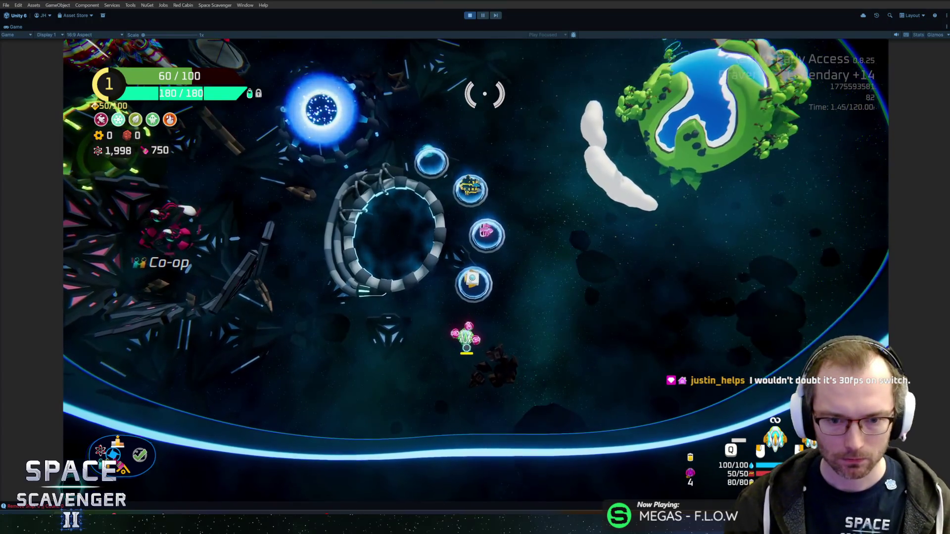
{"action": "key", "text": "e"}
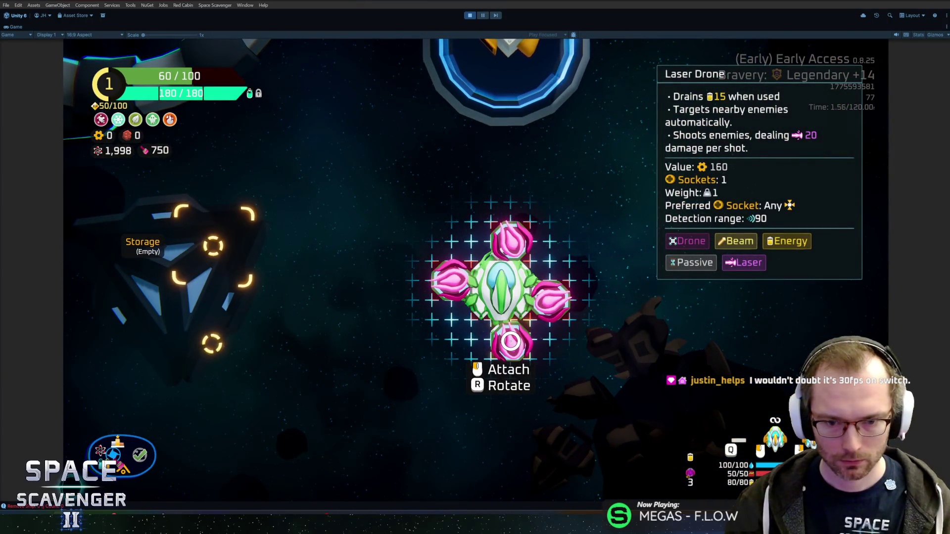
{"action": "key", "text": "Escape"}
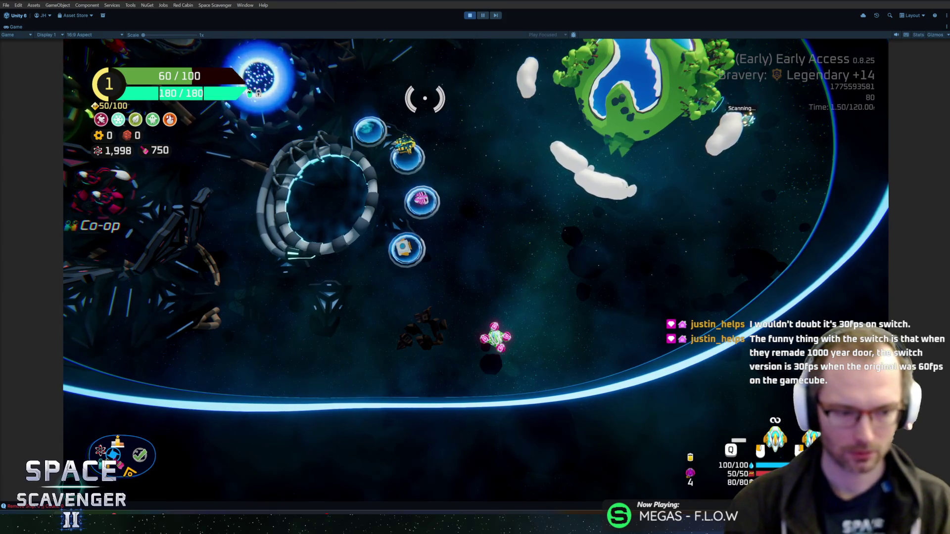
Stop Play mode and bring up GitHub Desktop's 21 pending changes for the commit summary.
{"action": "key", "text": "ctrl+p"}
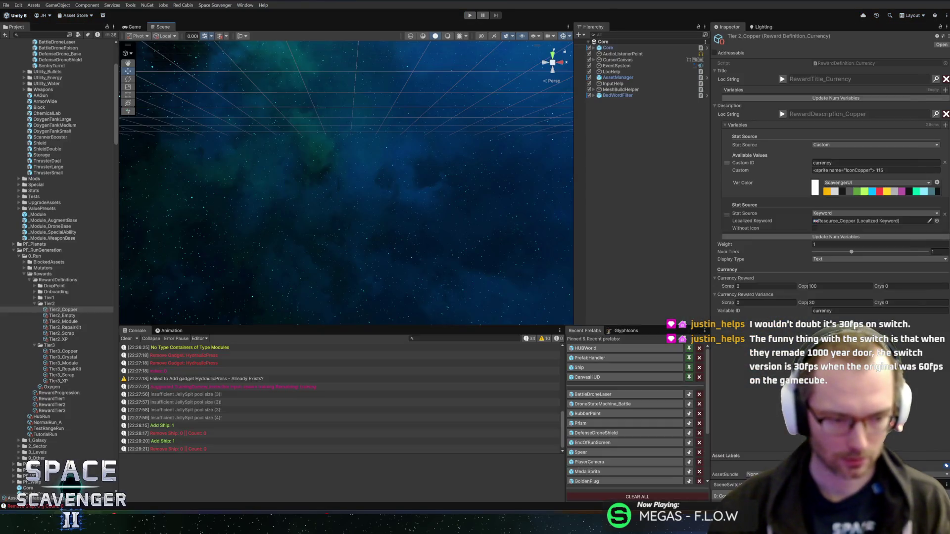
{"action": "key", "text": "alt+Tab"}
{"action": "left_click", "coordinate": [132, 418]}
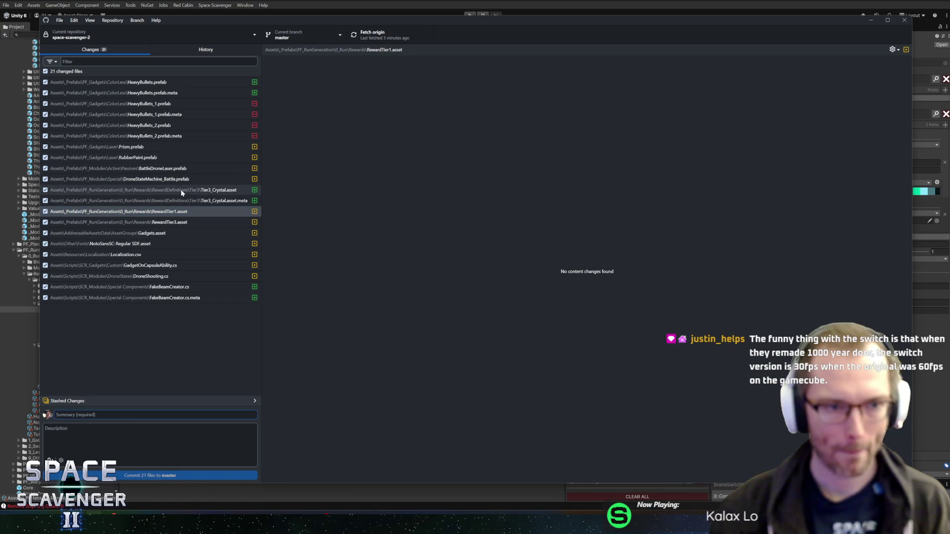
Review the Prism.prefab and RubberPaint.prefab diffs.
{"action": "left_click", "coordinate": [145, 147]}
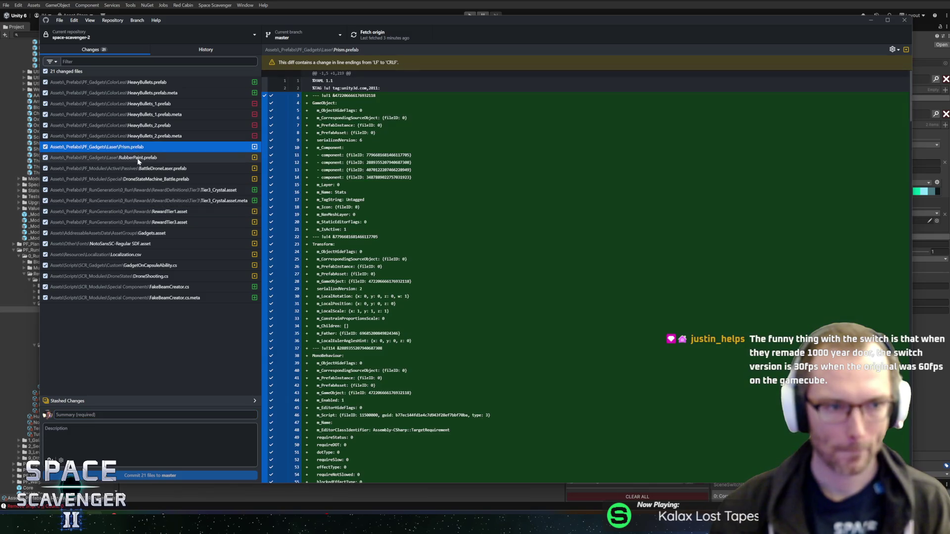
{"action": "left_click", "coordinate": [139, 157]}
{"action": "left_click", "coordinate": [139, 146]}
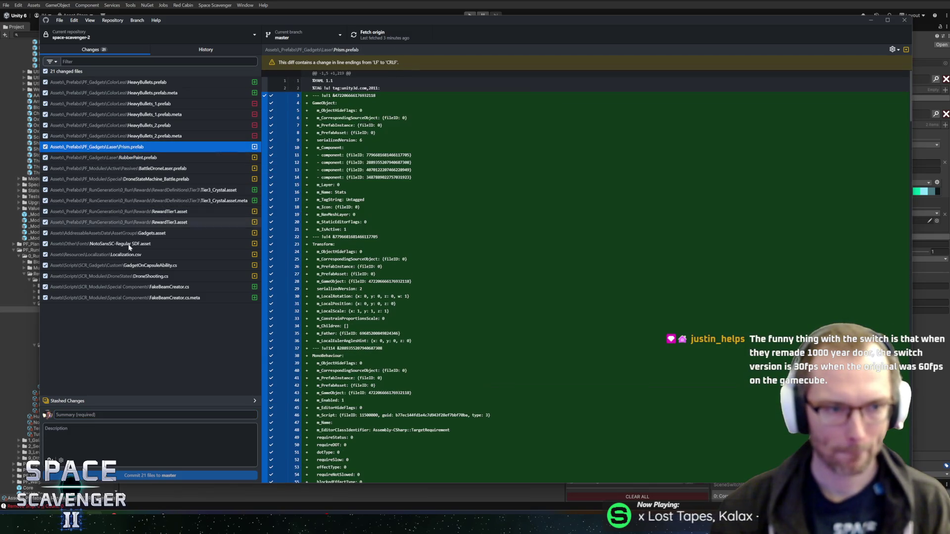
Commit the 21 files to master as 'Prism Pierce + Laser Drones are now Beam weapons' and push to origin.
{"action": "left_click", "coordinate": [129, 418]}
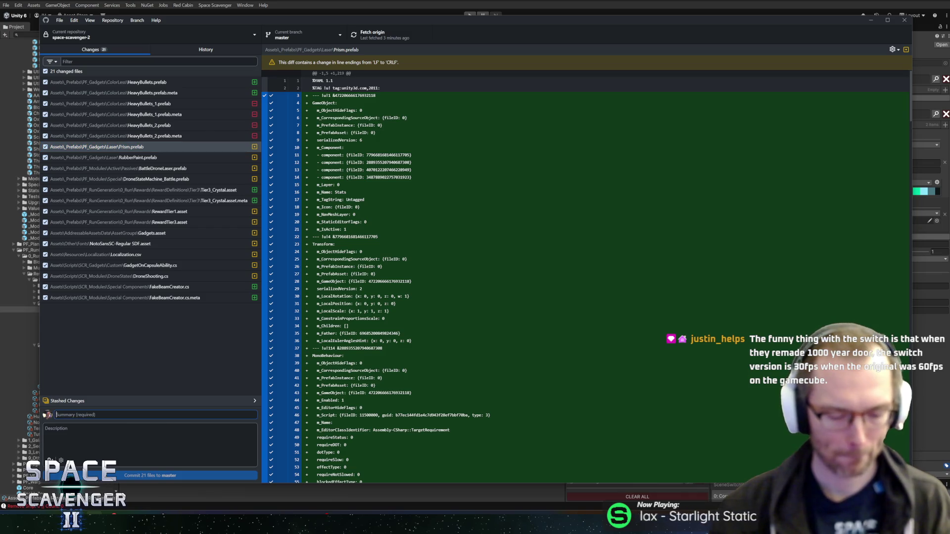
{"action": "type", "text": "P"}
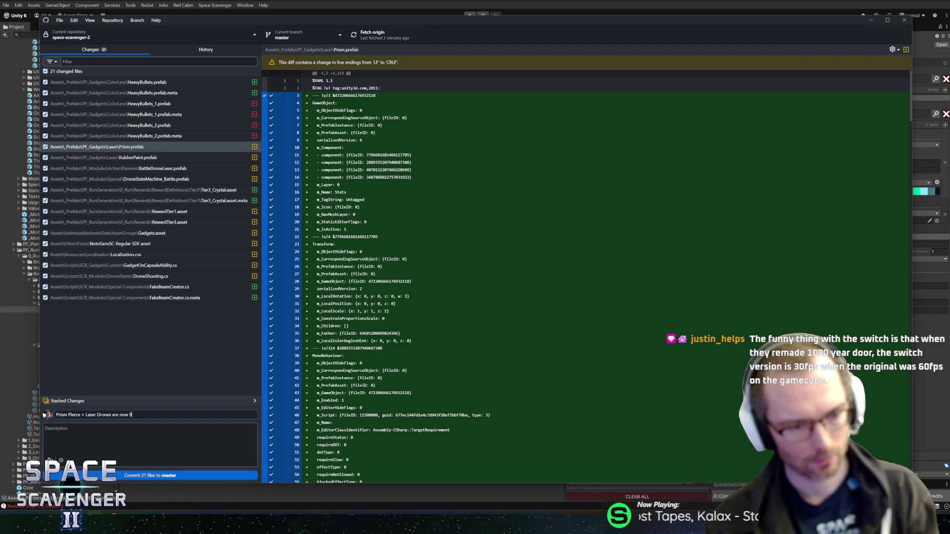
{"action": "type", "text": "ons"}
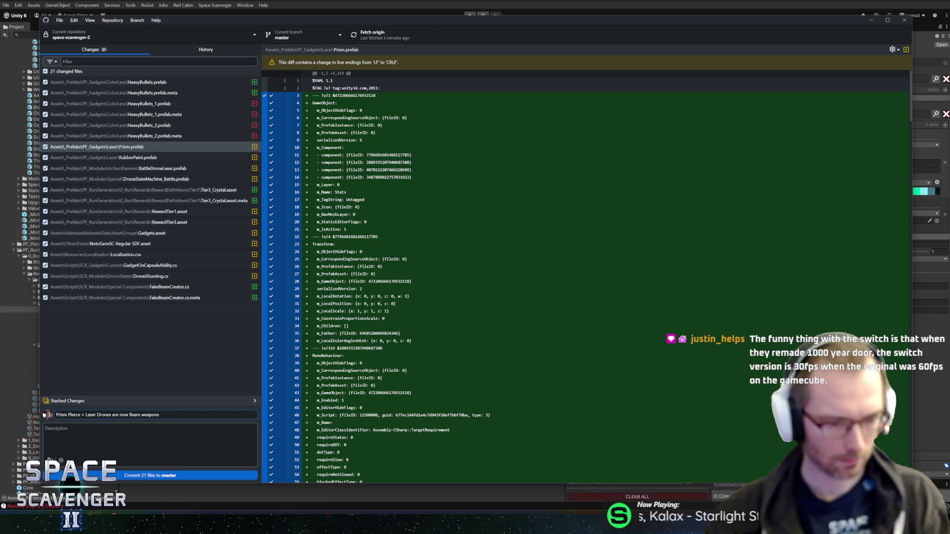
{"action": "key", "text": "ctrl+Return"}
{"action": "left_click", "coordinate": [407, 33]}
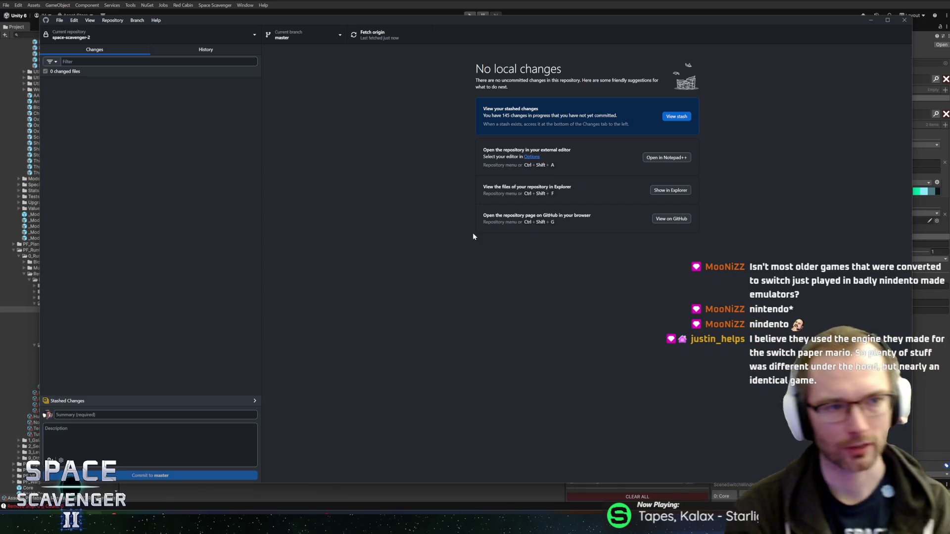
{"action": "left_click", "coordinate": [407, 1]}
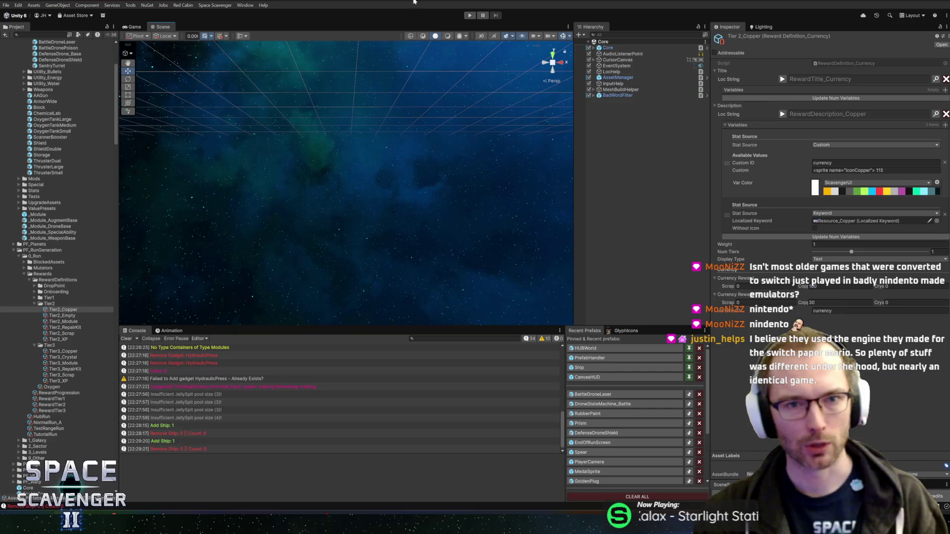
Make Unity's Scene view taller and the Project and Inspector panels wider, then return to the HacknPlan board.
{"action": "left_click_drag", "start_coordinate": [505, 327], "coordinate": [506, 348]}
{"action": "left_click_drag", "start_coordinate": [118, 220], "coordinate": [120, 221]}
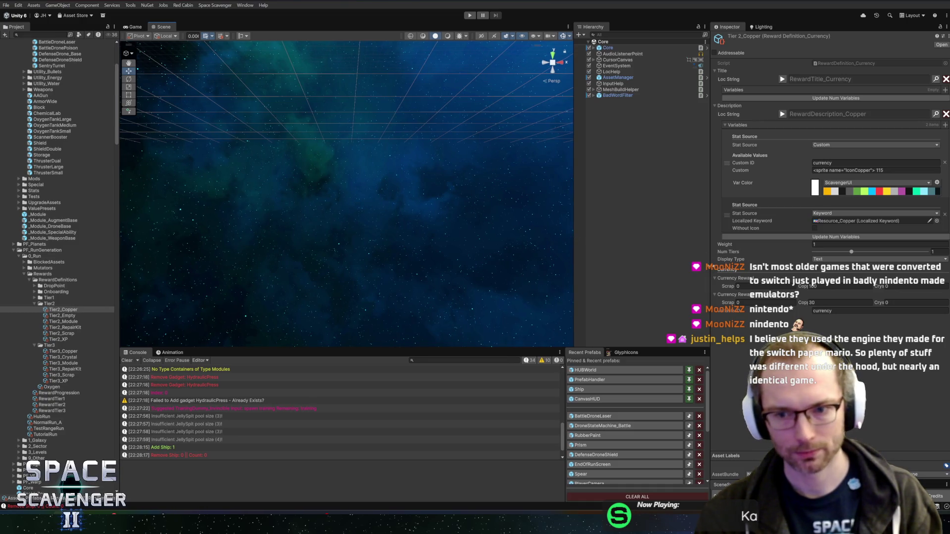
{"action": "left_click_drag", "start_coordinate": [708, 268], "coordinate": [704, 267]}
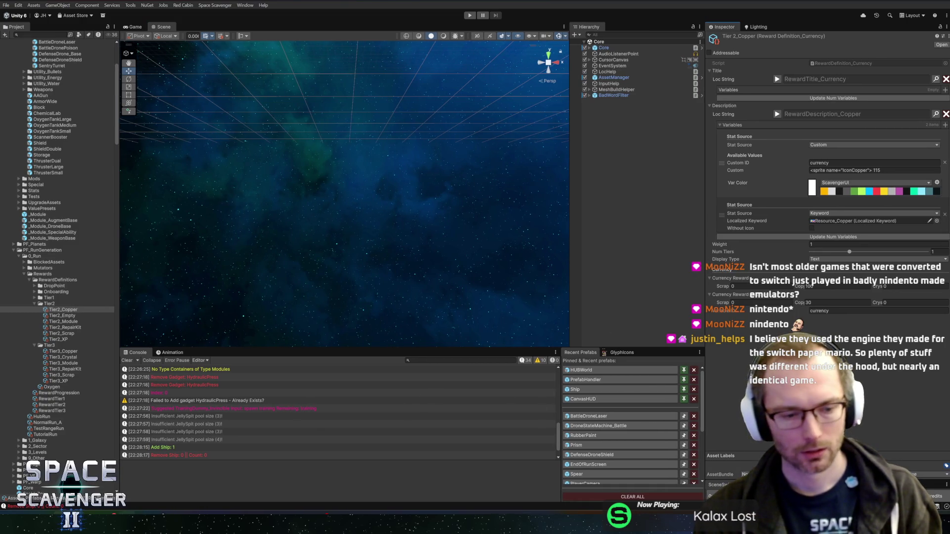
{"action": "key", "text": "alt+Tab"}
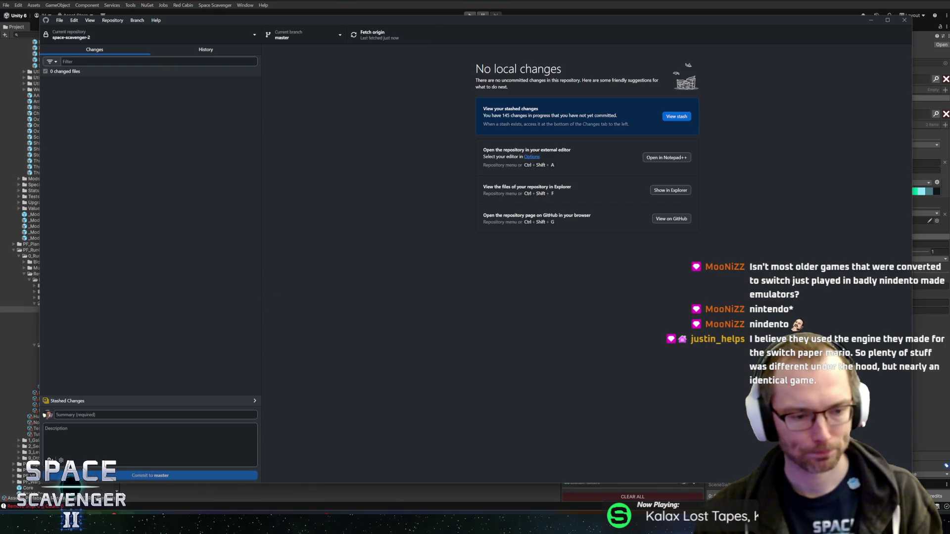
{"action": "key", "text": "alt+Tab"}
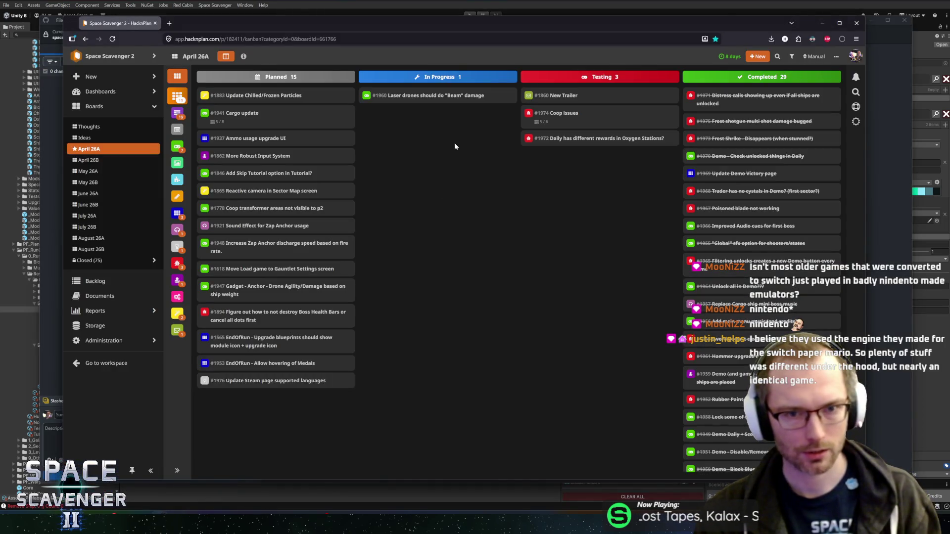
Drag card #1960 into the Completed column, then open a new task form on the board.
{"action": "left_click_drag", "start_coordinate": [421, 97], "coordinate": [762, 97]}
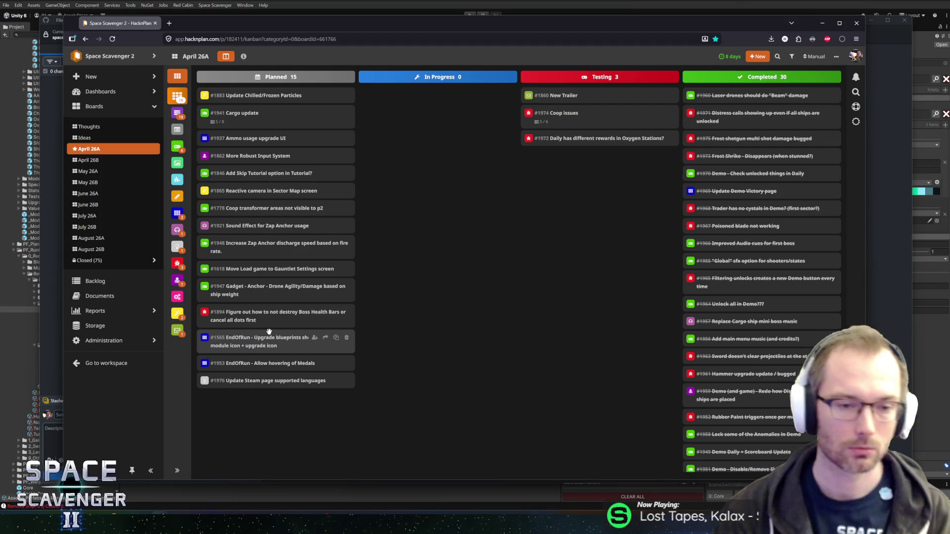
{"action": "double_click", "coordinate": [422, 253]}
{"action": "key", "text": "Escape"}
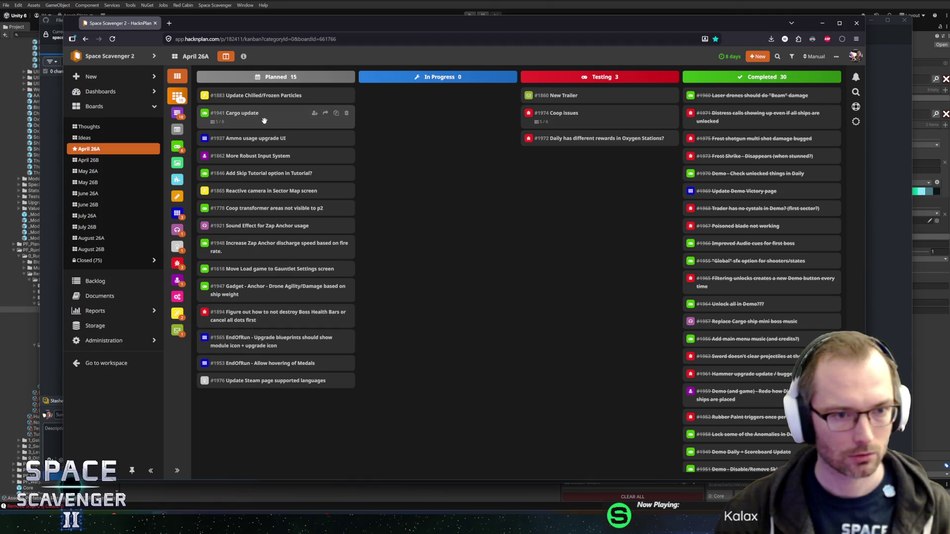
{"action": "double_click", "coordinate": [419, 162]}
Create the task 'Mini-Boss Updates' with the Gameplay category.
{"action": "type", "text": "Mini-Boss Updates"}
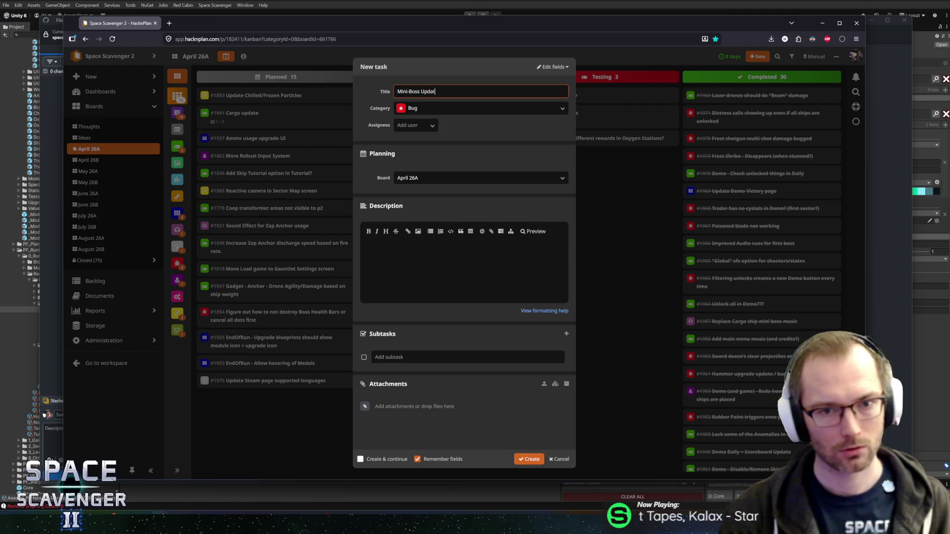
{"action": "key", "text": "Tab"}
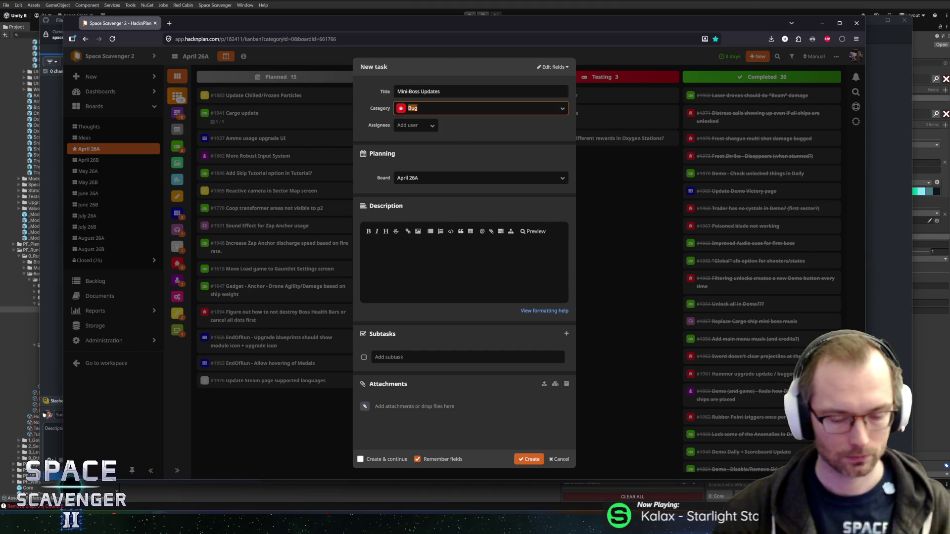
{"action": "type", "text": "gamepl"}
{"action": "key", "text": "Return"}
{"action": "key", "text": "Return"}
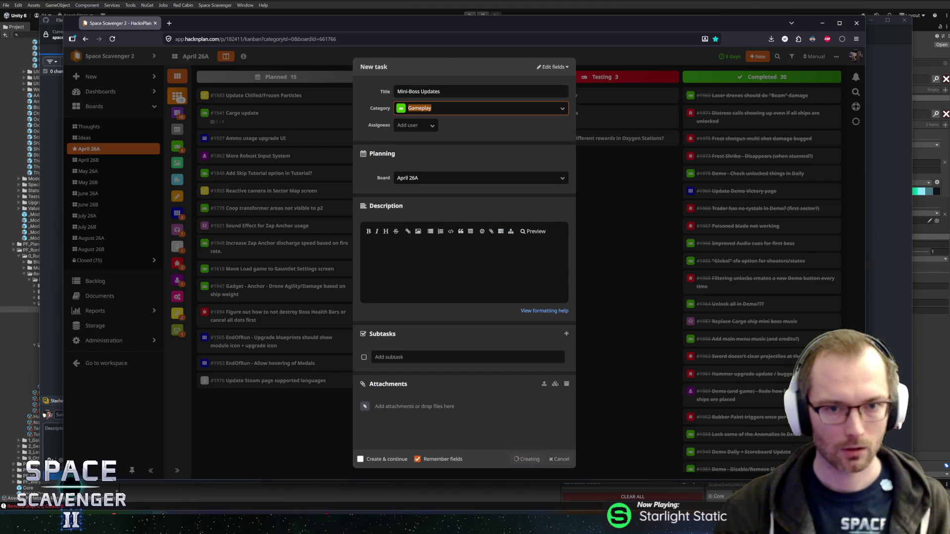
Open task #1977's details, cancel an unfinished subtask, close it, and start the 'Mini-boss Death Animation' task.
{"action": "left_click", "coordinate": [252, 395]}
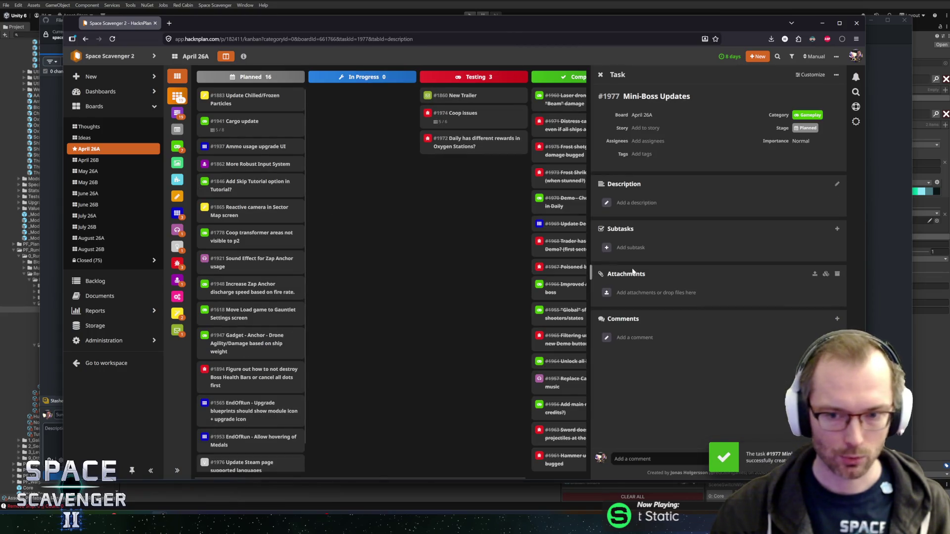
{"action": "left_click", "coordinate": [639, 249]}
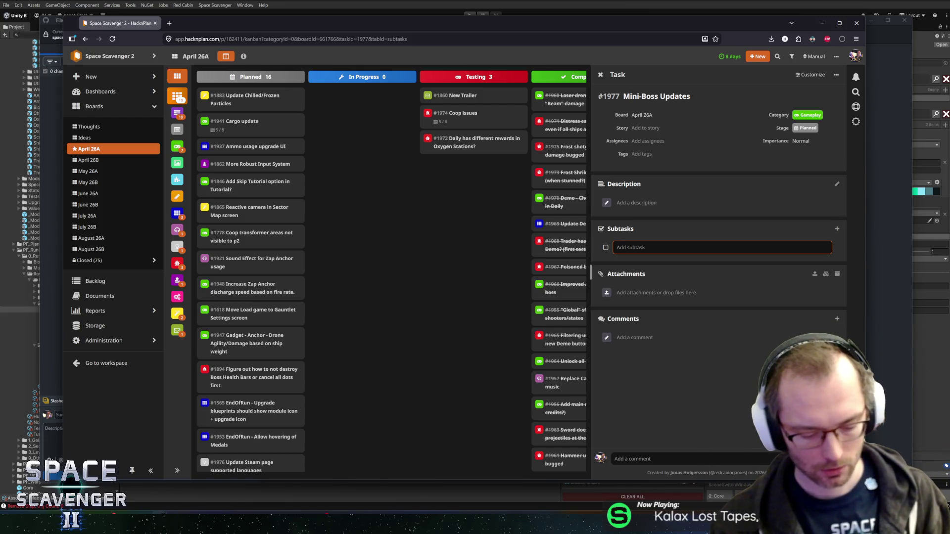
{"action": "type", "text": "Add"}
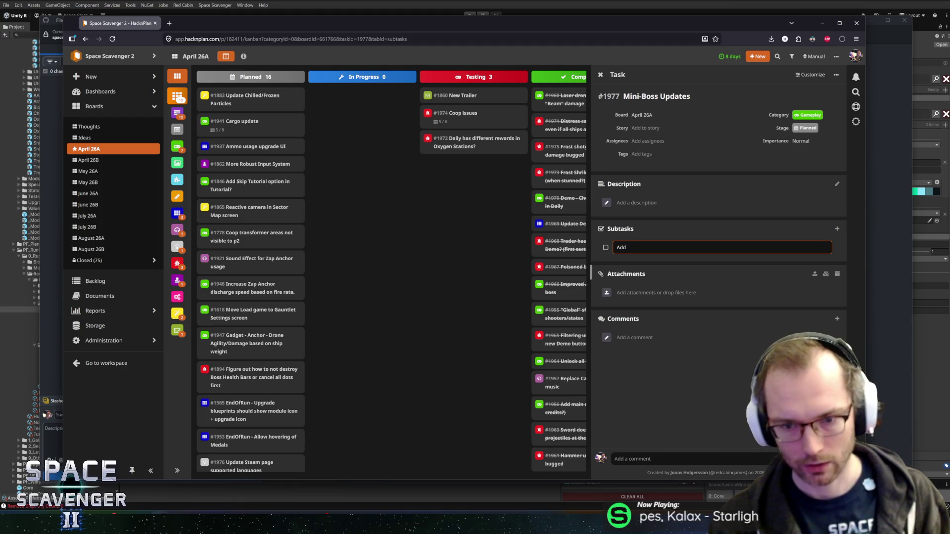
{"action": "key", "text": "Escape"}
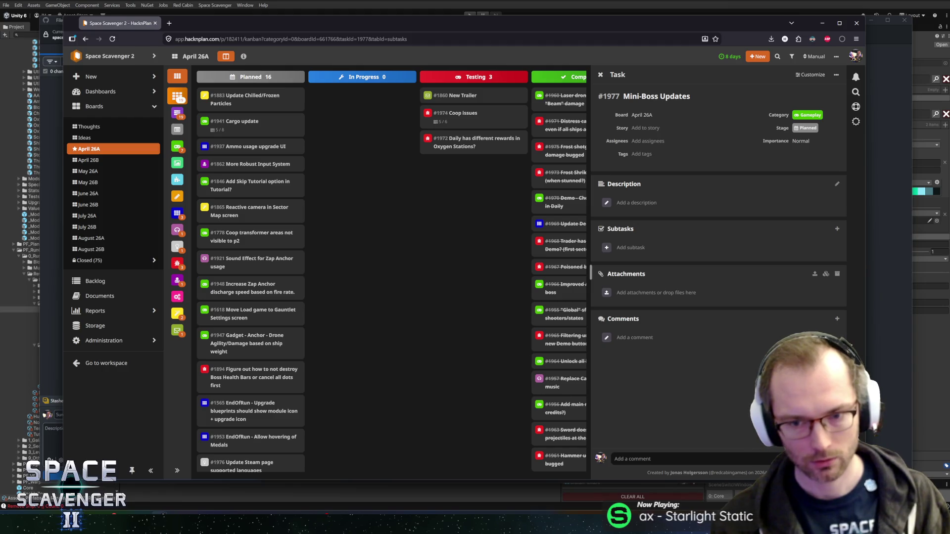
{"action": "left_click", "coordinate": [393, 127]}
{"action": "type", "text": "n"}
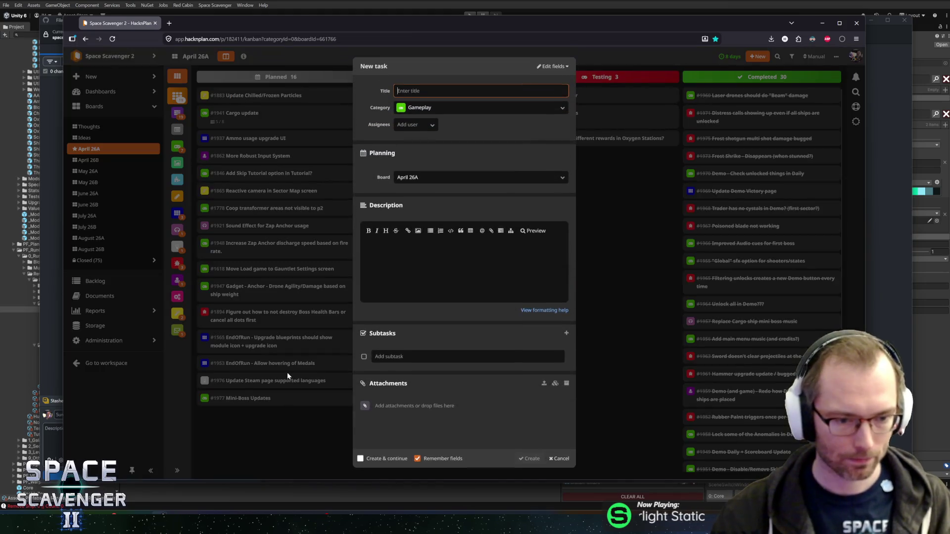
{"action": "type", "text": "Mini-"}
{"action": "type", "text": "ss Death Animation"}
Create tasks 'Mini-boss Death Animation', 'Mini-boss State change updates' and 'Mini-boss Extra move'.
{"action": "key", "text": "Return"}
{"action": "type", "text": "nMini-boss "}
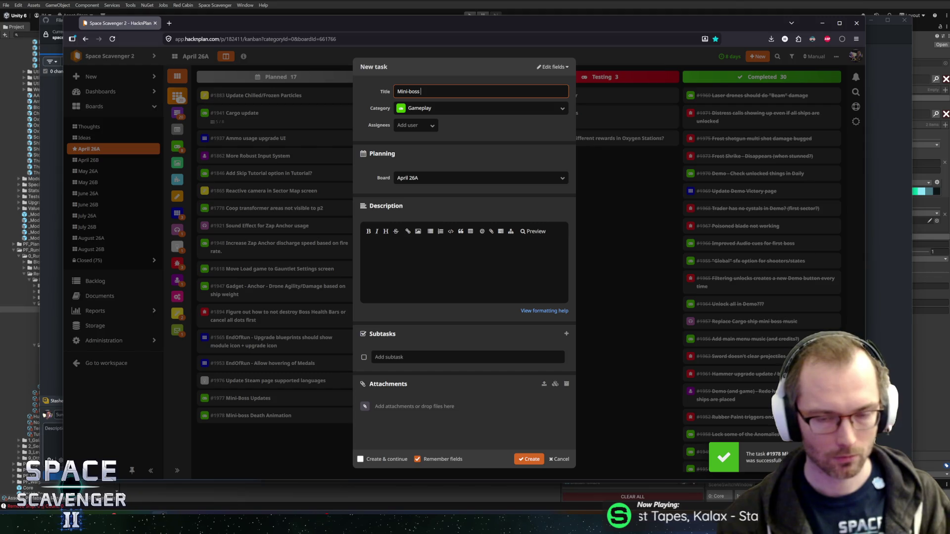
{"action": "type", "text": "Sta"}
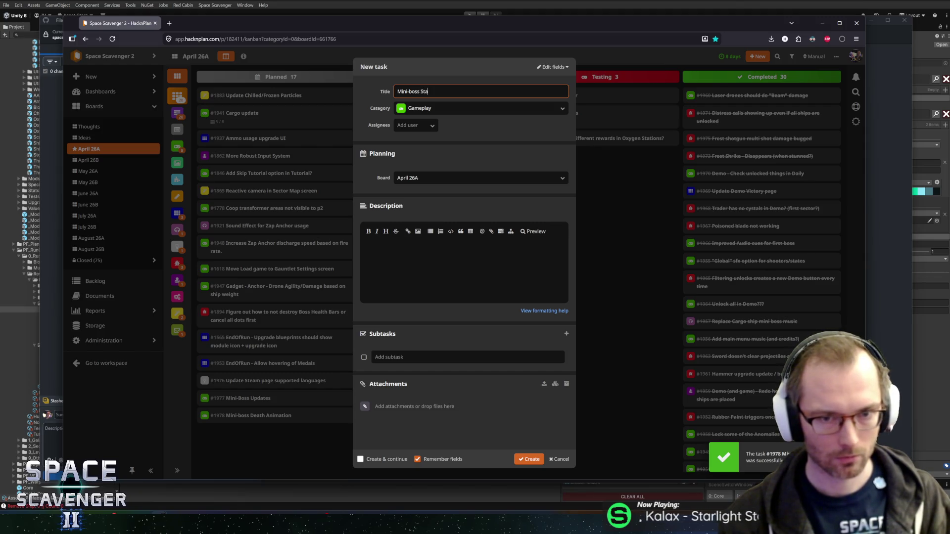
{"action": "type", "text": "te change updates"}
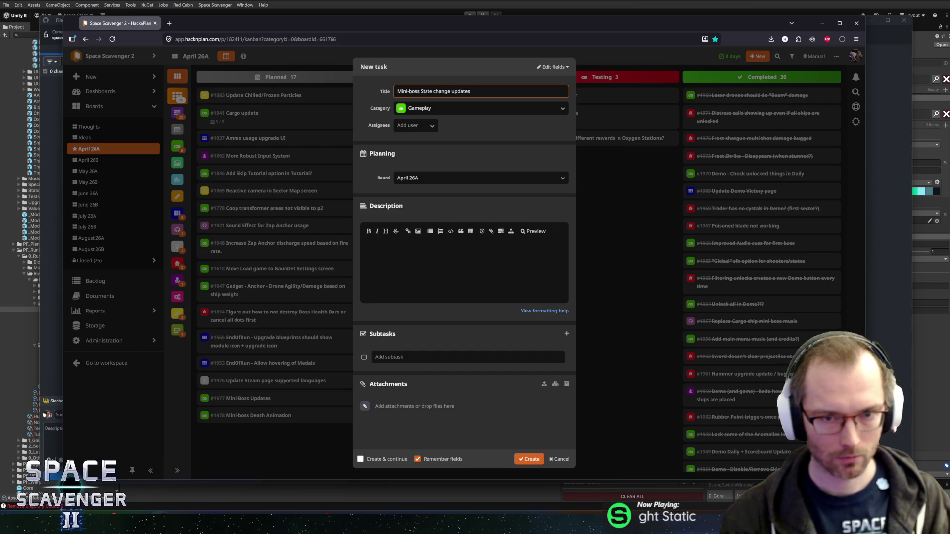
{"action": "key", "text": "Return"}
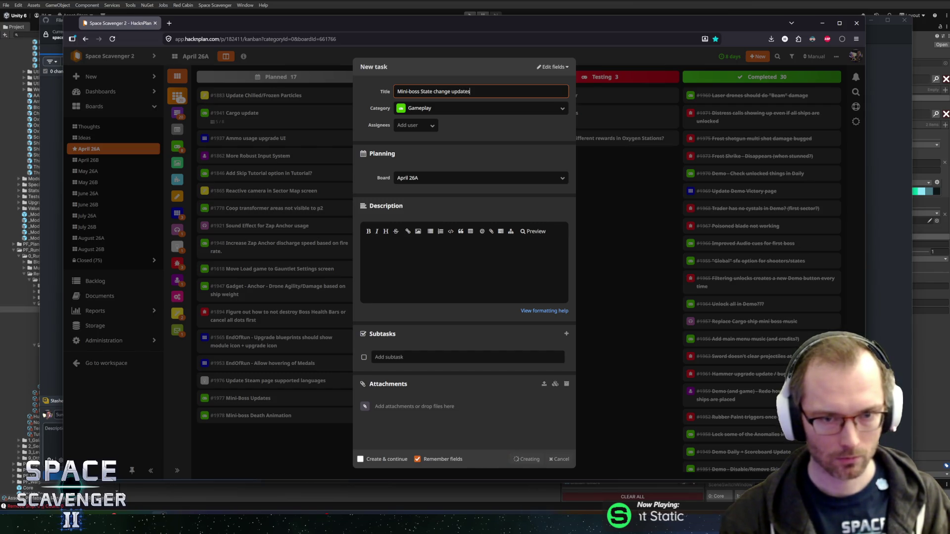
{"action": "type", "text": "nMini0"}
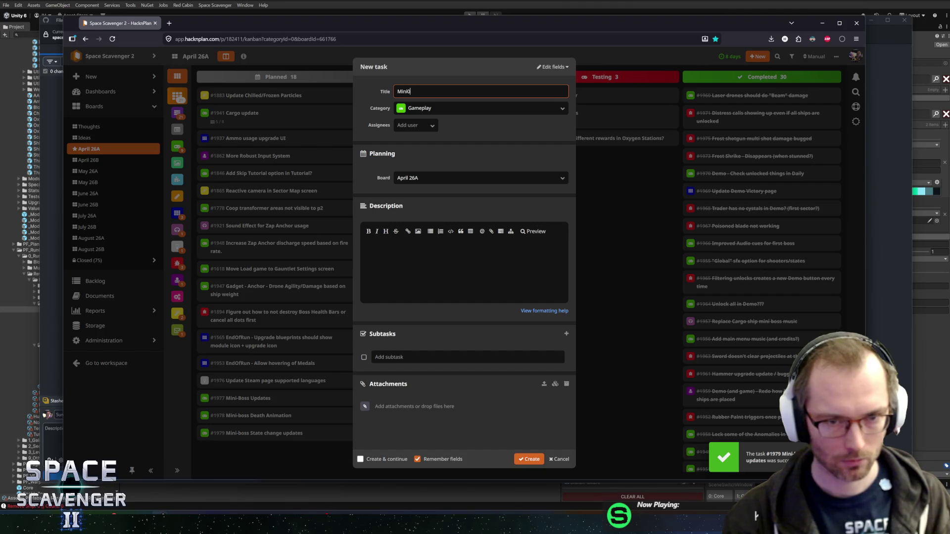
{"action": "type", "text": "oss "}
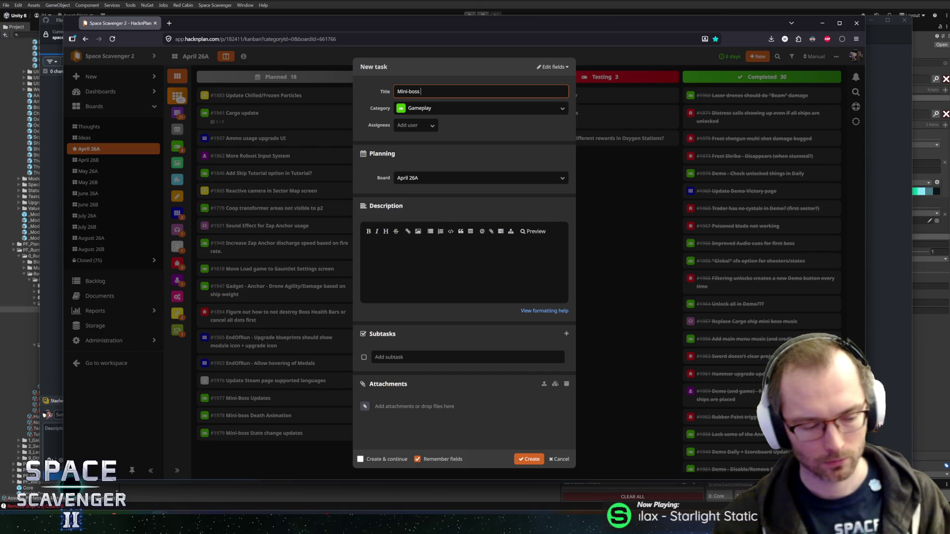
{"action": "type", "text": "Extra "}
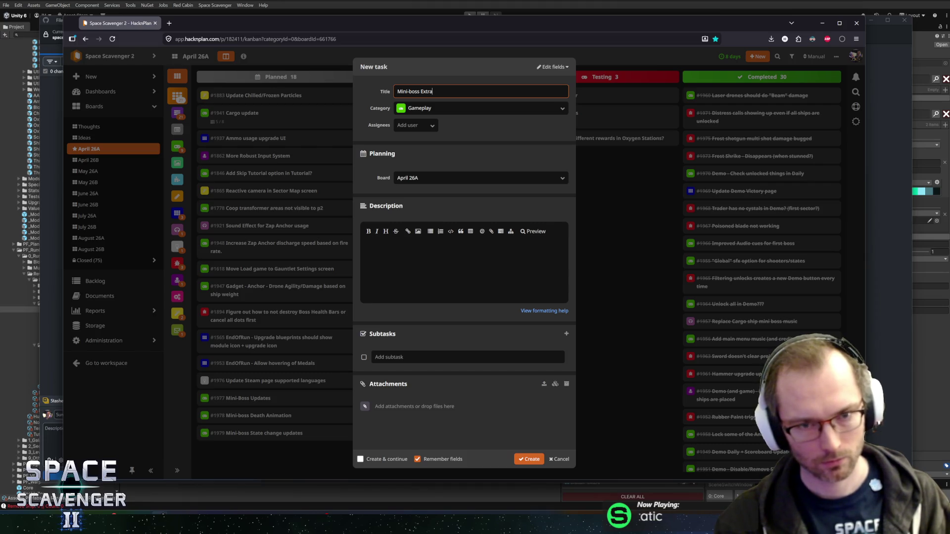
{"action": "type", "text": "move"}
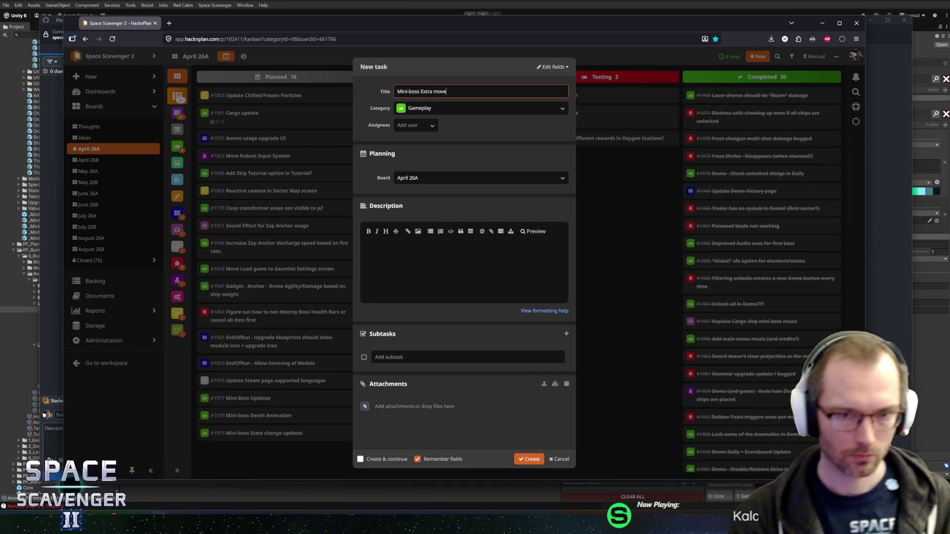
{"action": "key", "text": "Return"}
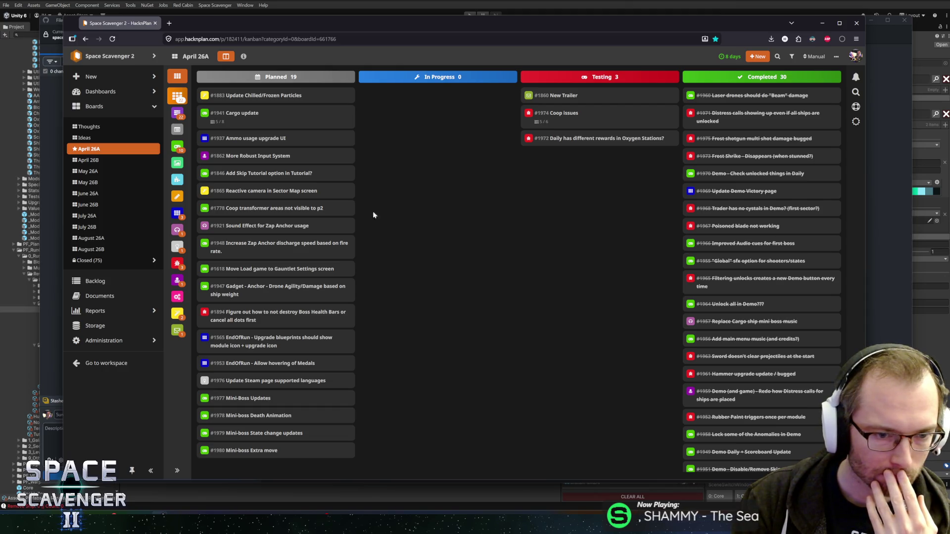
Drag card #1618 up to third place below Cargo update, then show the Windows desktop.
{"action": "mouse_move", "coordinate": [266, 268]}
{"action": "left_mouse_down"}
{"action": "mouse_move", "coordinate": [248, 263]}
{"action": "mouse_move", "coordinate": [250, 124]}
{"action": "mouse_move", "coordinate": [266, 149]}
{"action": "left_mouse_up"}
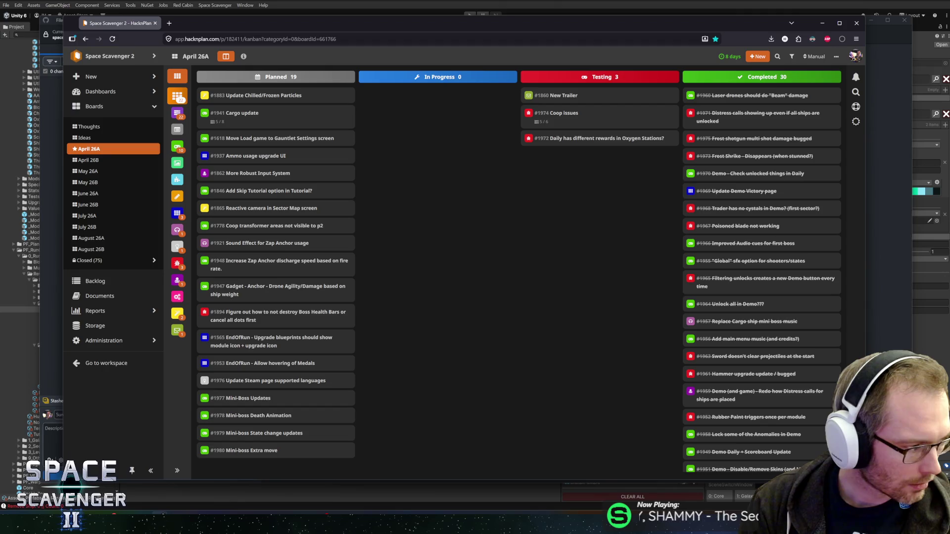
{"action": "key", "text": "super+d"}
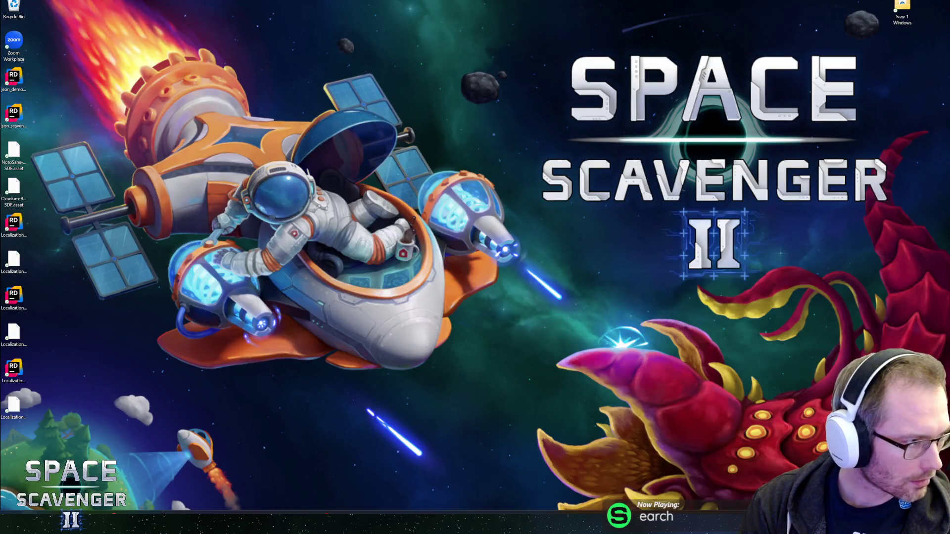
Restore the hidden windows and maximize the Photos viewer showing the Heroic +3 run Summary screenshot.
{"action": "key", "text": "super+d"}
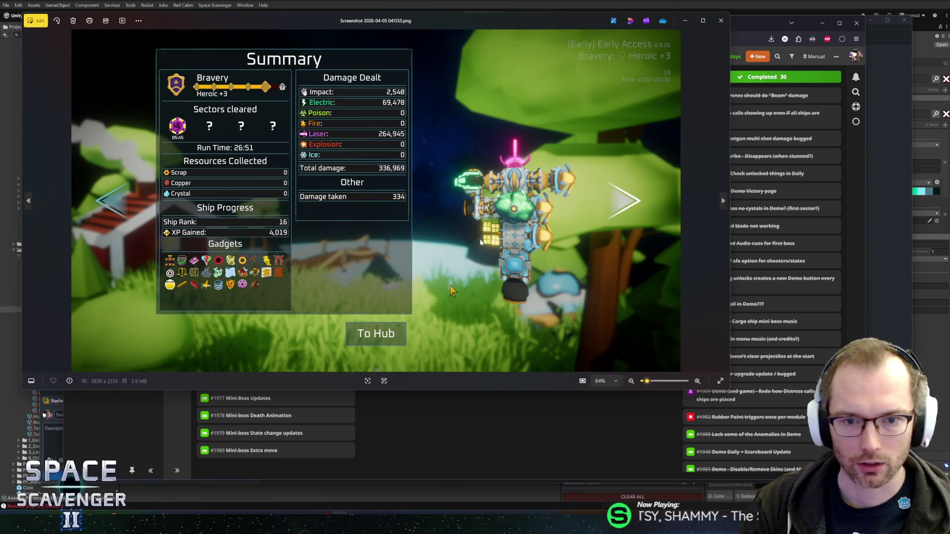
{"action": "key", "text": "super+Up"}
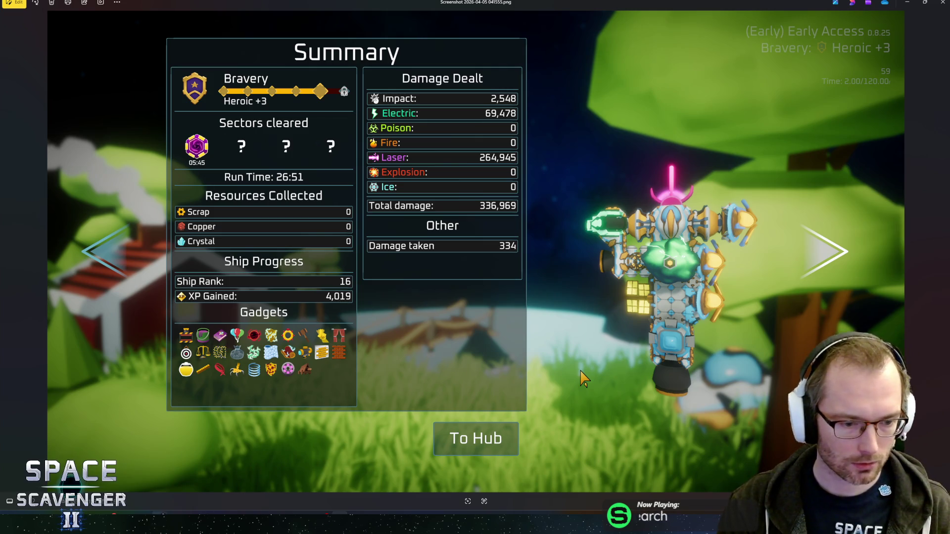
{"action": "left_click", "coordinate": [158, 511]}
Create a Bug task titled 'Played Sectors in EoR are incorrect after Loading?' in the Planned column.
{"action": "type", "text": "nPlayed Sec"}
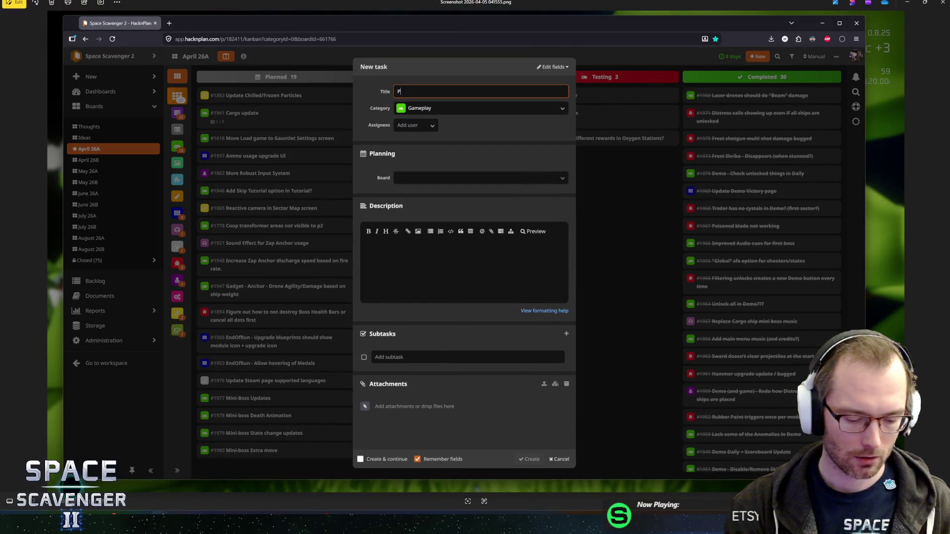
{"action": "type", "text": "tor"}
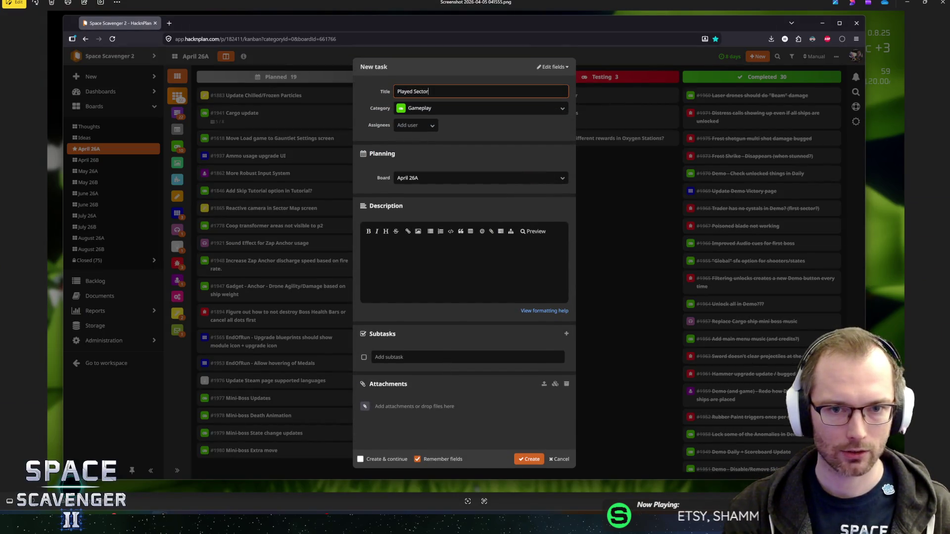
{"action": "type", "text": "s inR"}
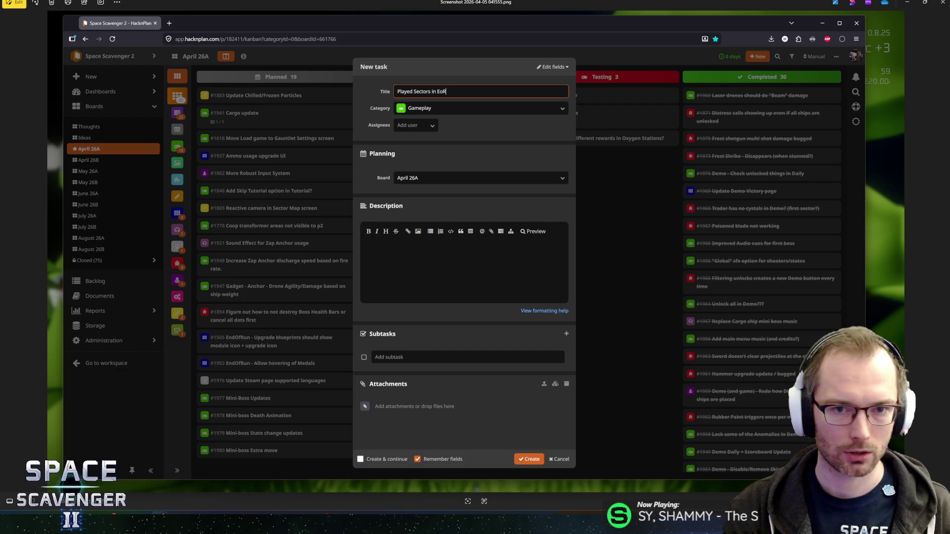
{"action": "type", "text": "are incorrec"}
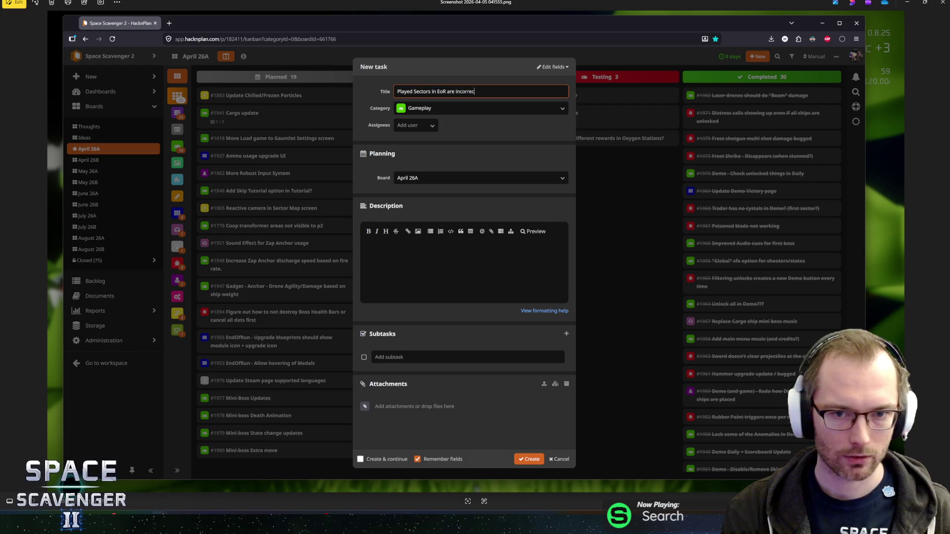
{"action": "type", "text": "wh"}
{"action": "type", "text": "er Loading?"}
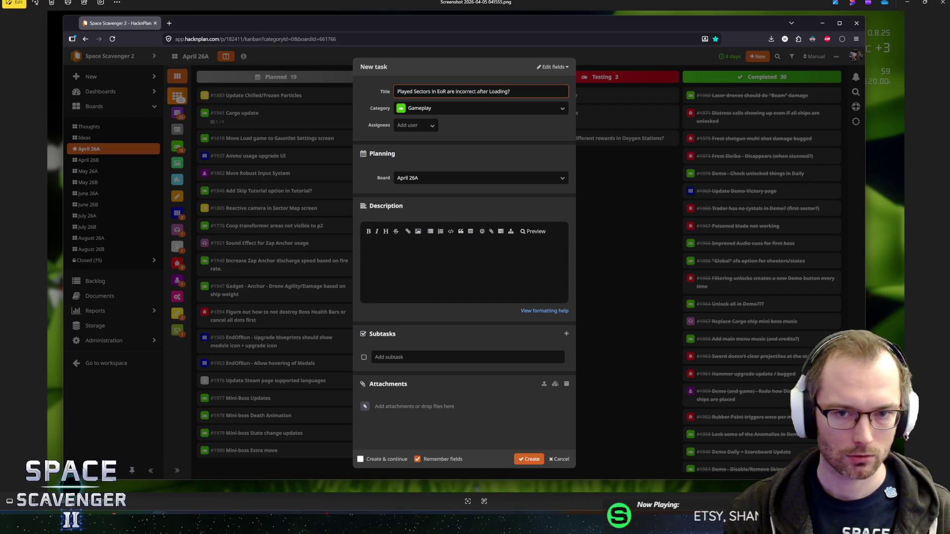
{"action": "key", "text": "Tab"}
{"action": "type", "text": "bug"}
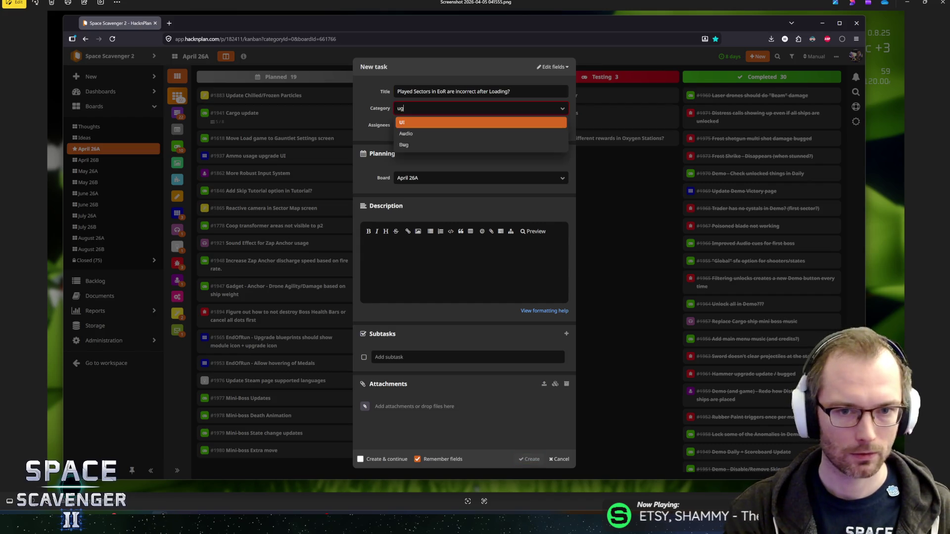
{"action": "key", "text": "Return"}
{"action": "key", "text": "ctrl+Return"}
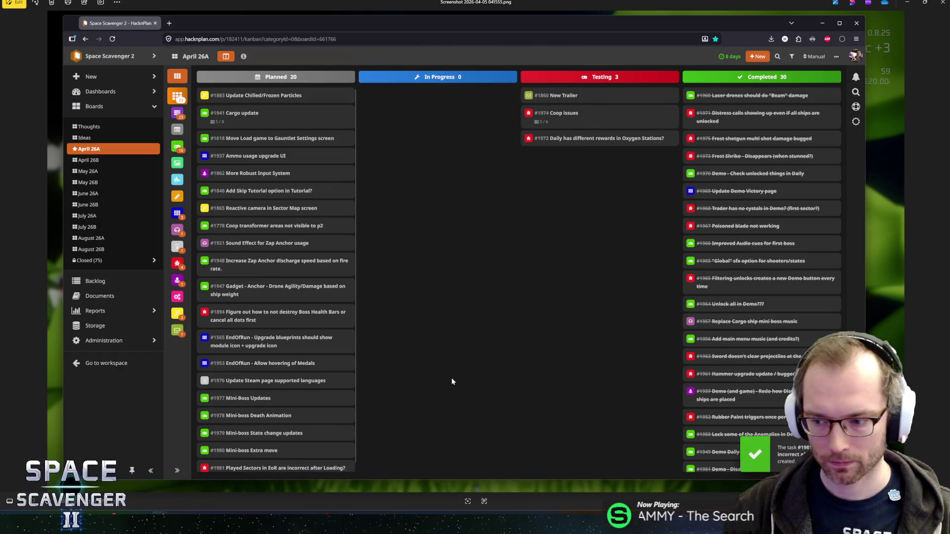
{"action": "key", "text": "alt+Tab"}
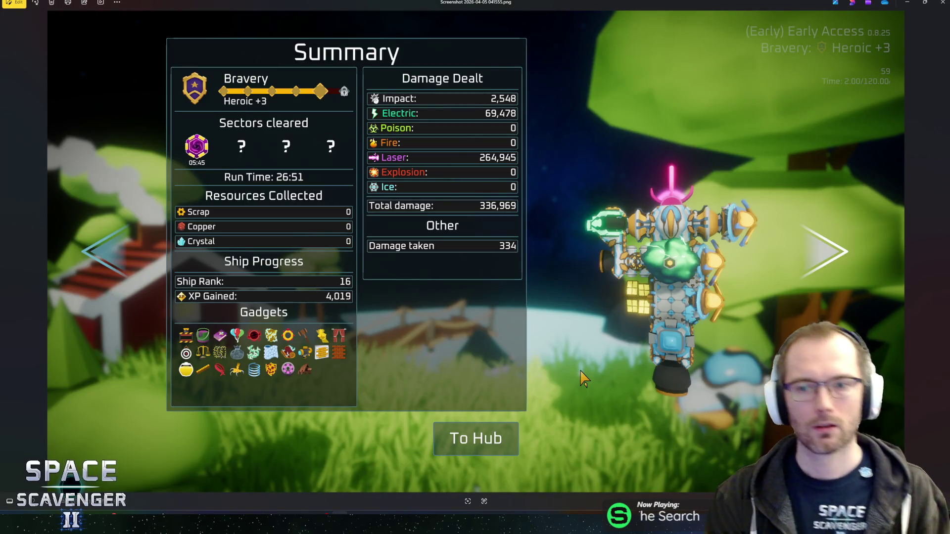
Close the Photos screenshot viewer to reveal task #1981 in the Planned column.
{"action": "key", "text": "alt+F4"}
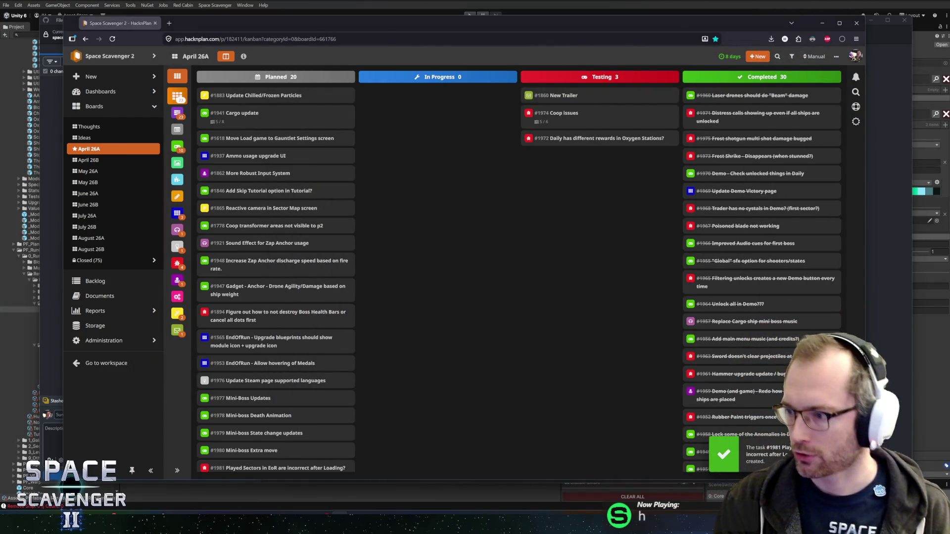